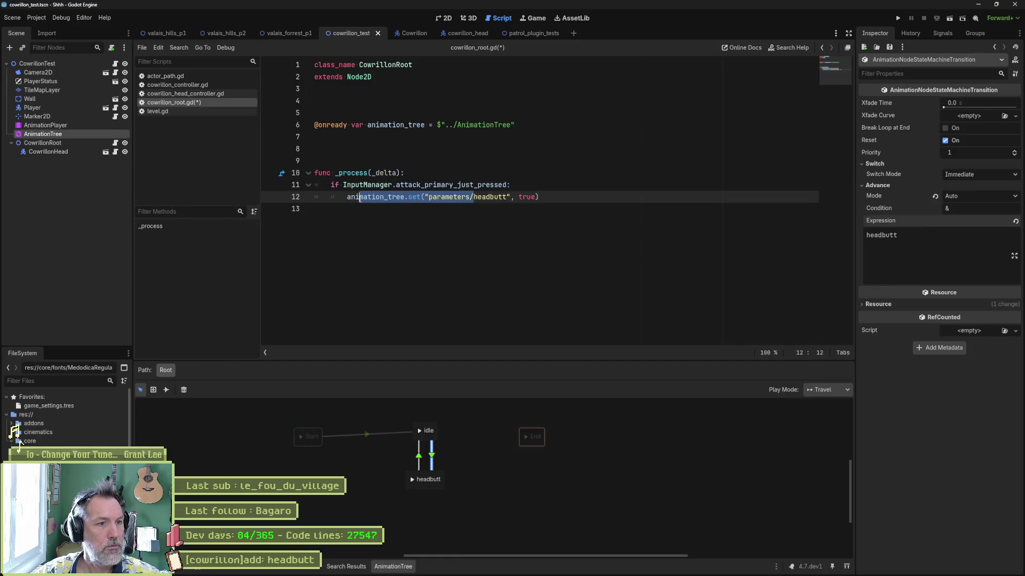
Step: Declare 'var headbutt := false' on line 7 of the script
left_click_drag(360, 198, 350, 199)
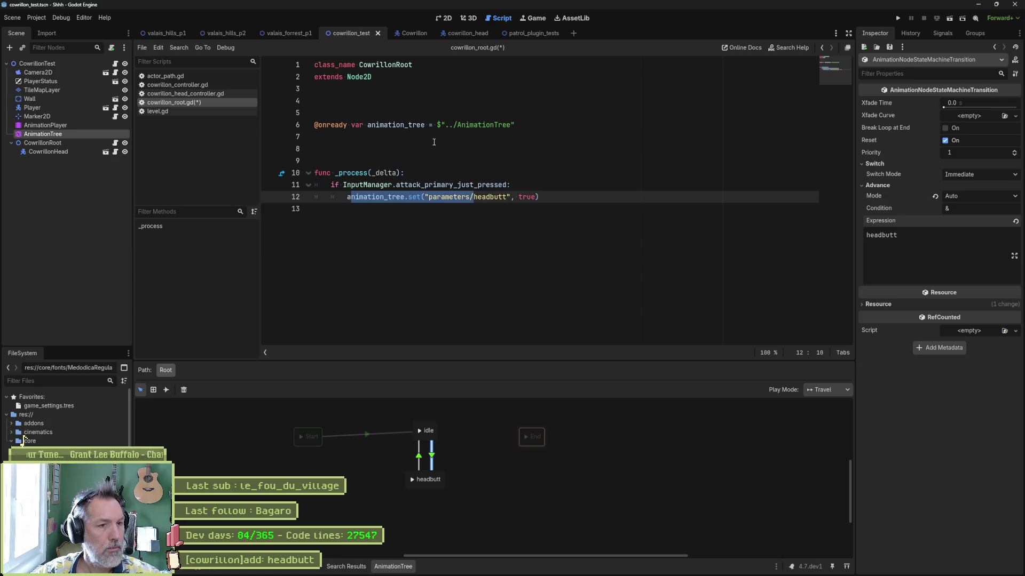
key("alt+Tab")
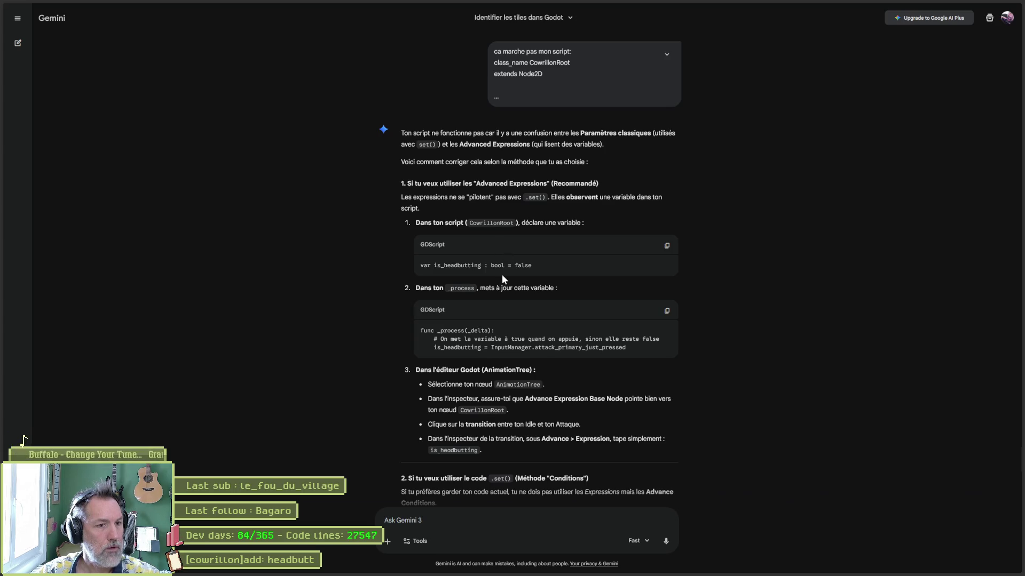
key("alt+Tab")
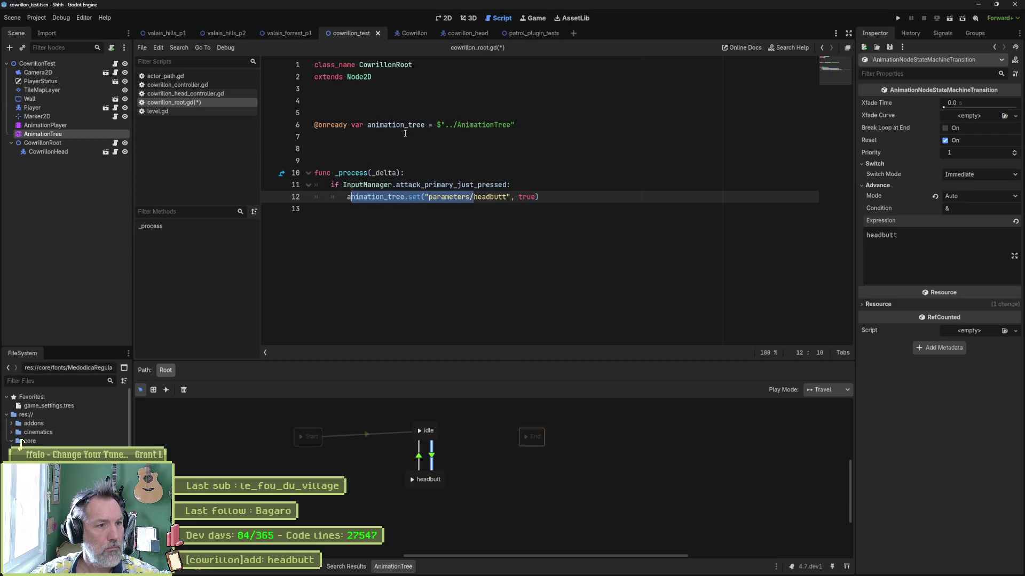
left_click(421, 140)
type("var headbutt: ")
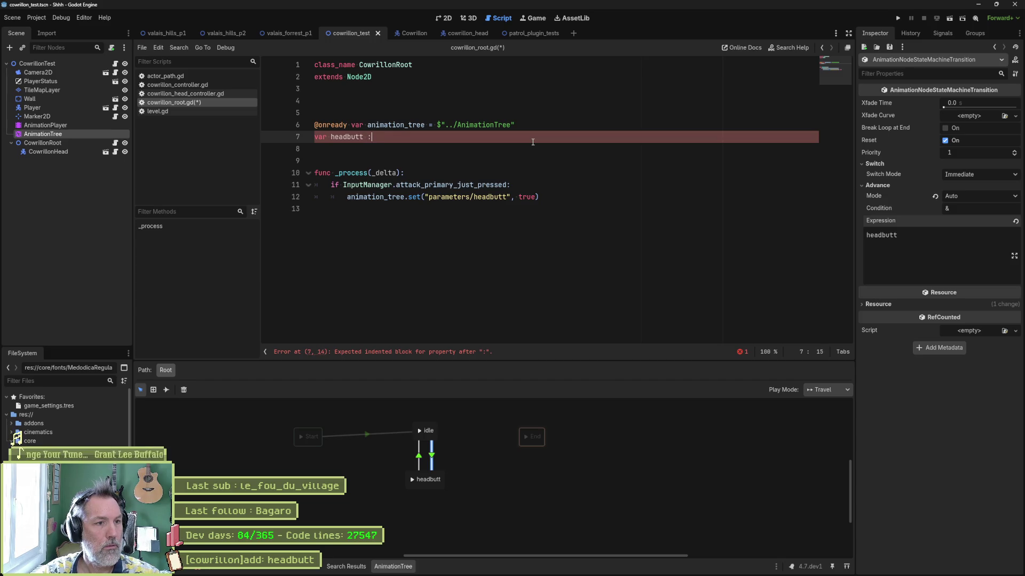
type(" false")
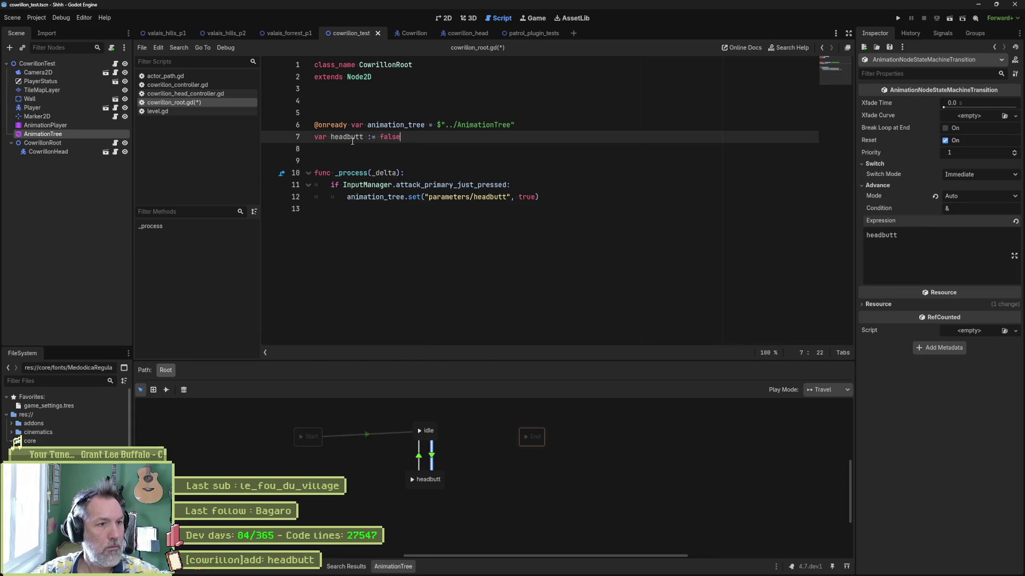
Step: Add 'headbutt = true' inside the attack if block and run the game
double_click(352, 140)
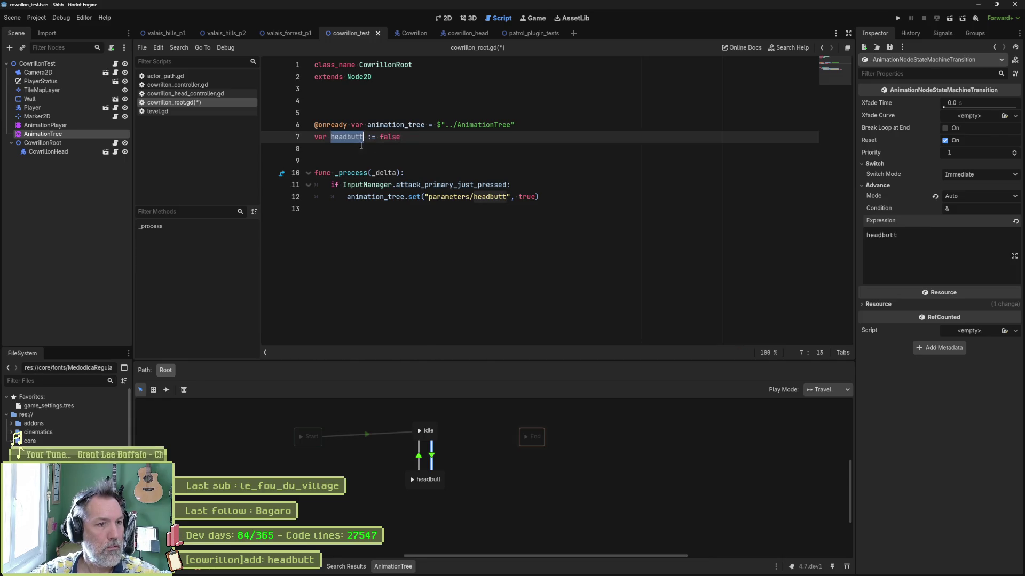
left_click(531, 184)
key("Return")
type("headbutt = true")
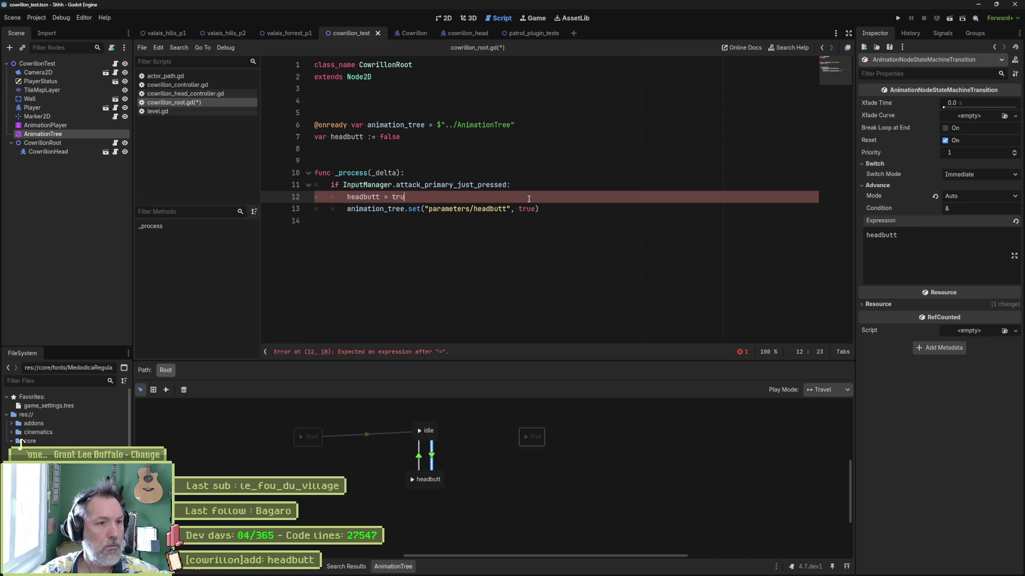
left_click(348, 210)
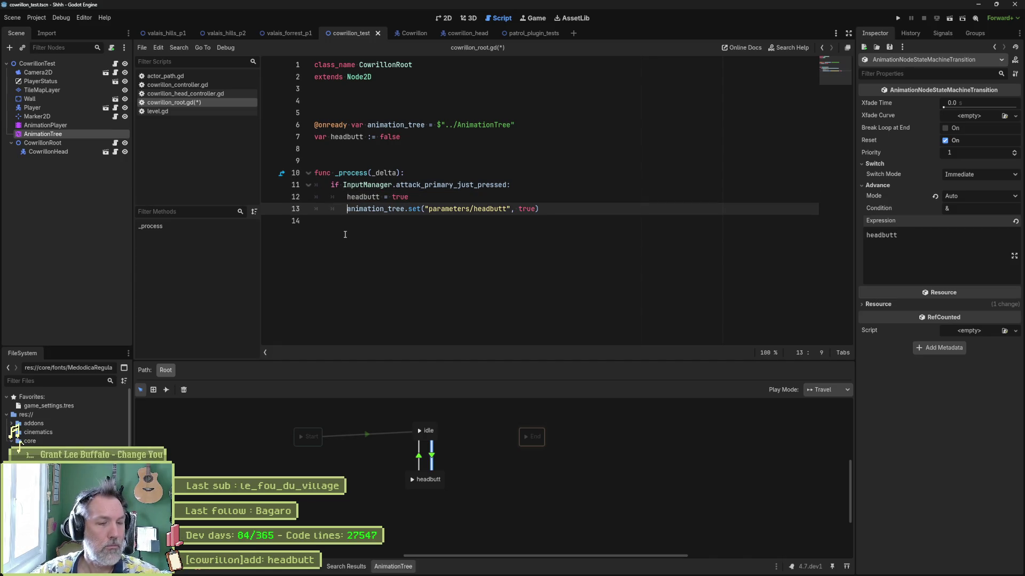
key("F5")
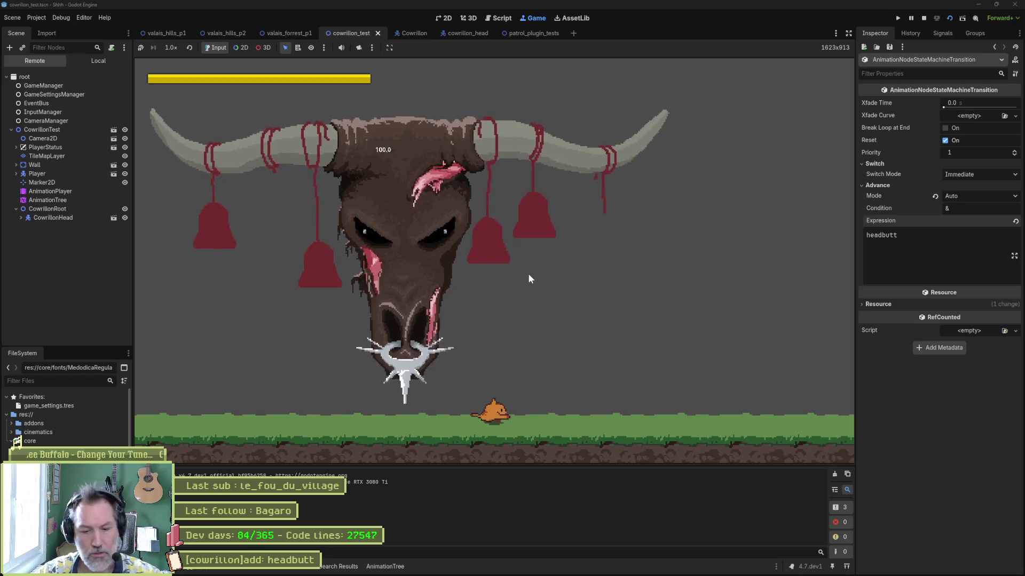
Step: Stop the game and compare Gemini's suggested is_headbutting assignment with the script
key("F8")
key("alt+Tab")
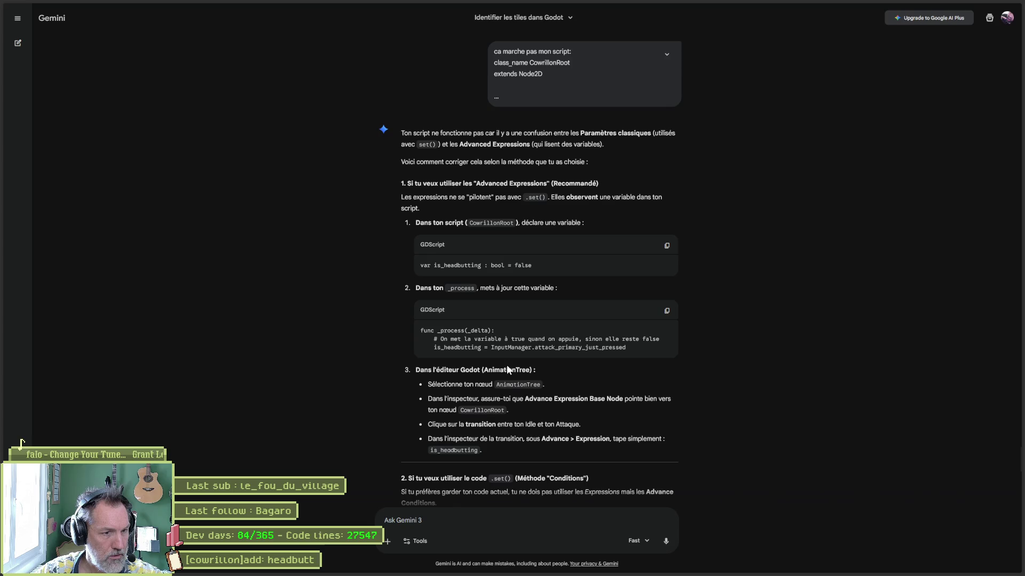
left_click_drag(434, 347, 626, 347)
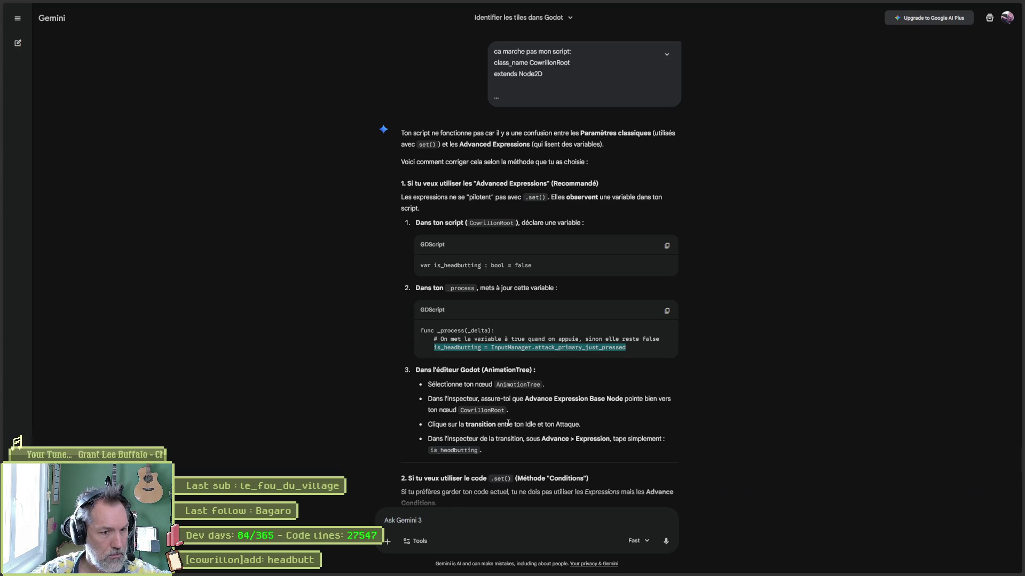
left_click(512, 410)
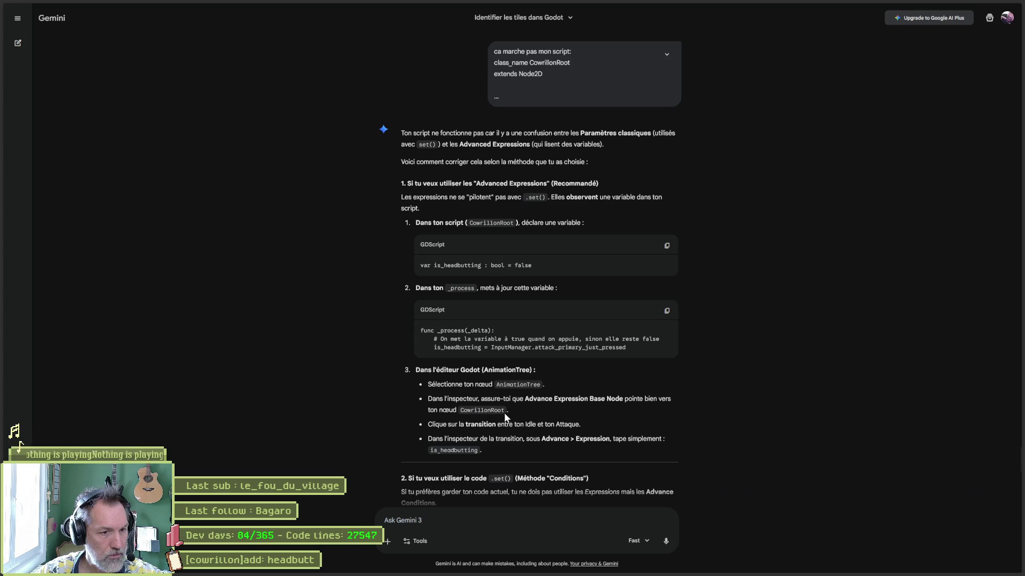
key("alt+Tab")
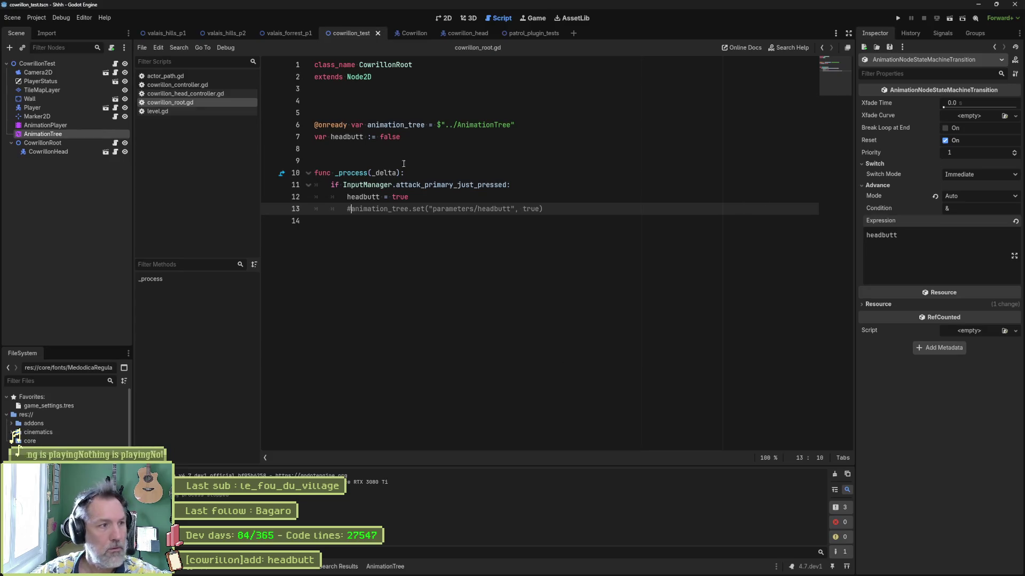
key("alt+Tab")
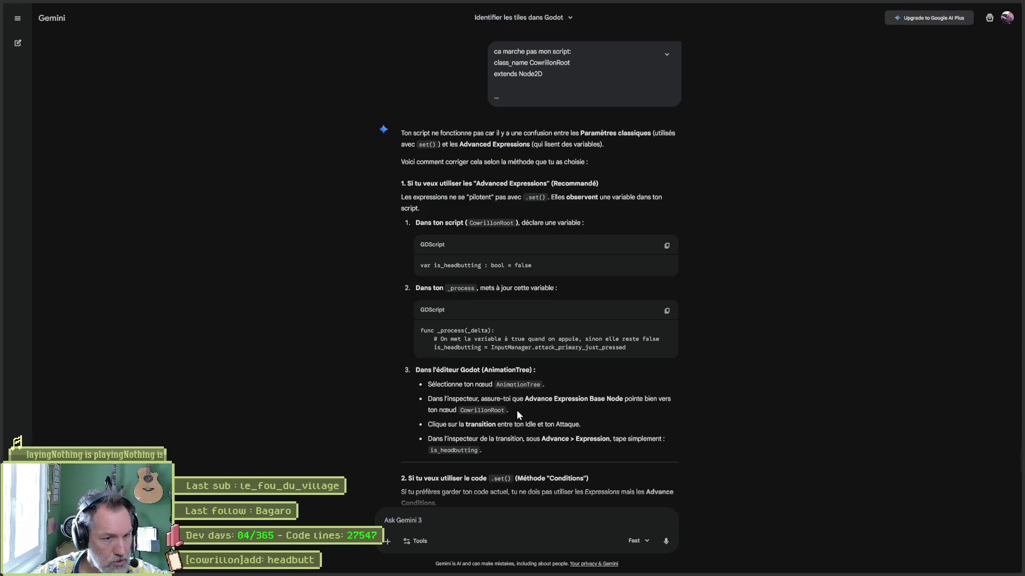
key("alt+Tab")
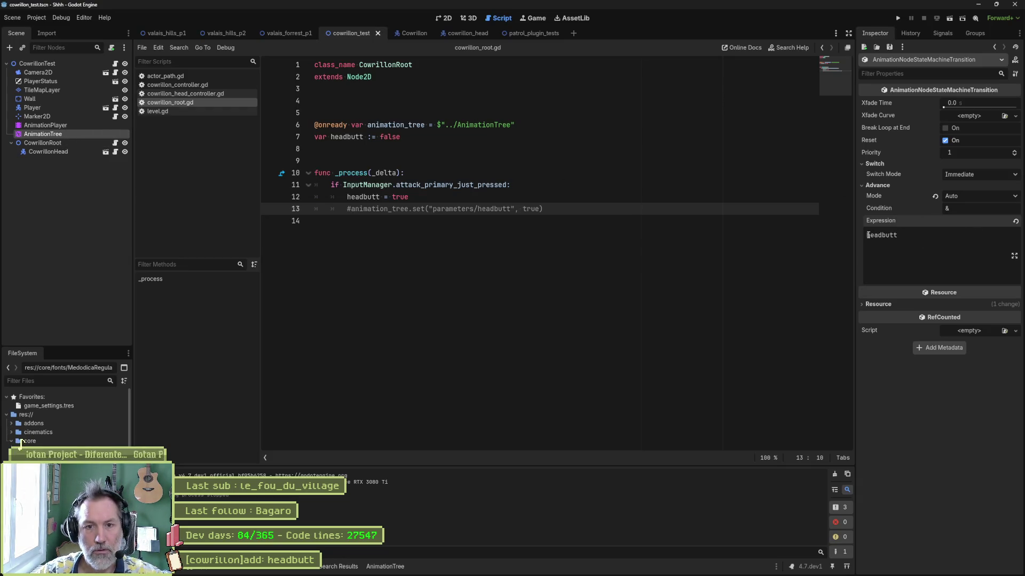
Step: Set the AnimationTree's Advance Expression Base Node to CowrillonRoot, then run the scene
type("co")
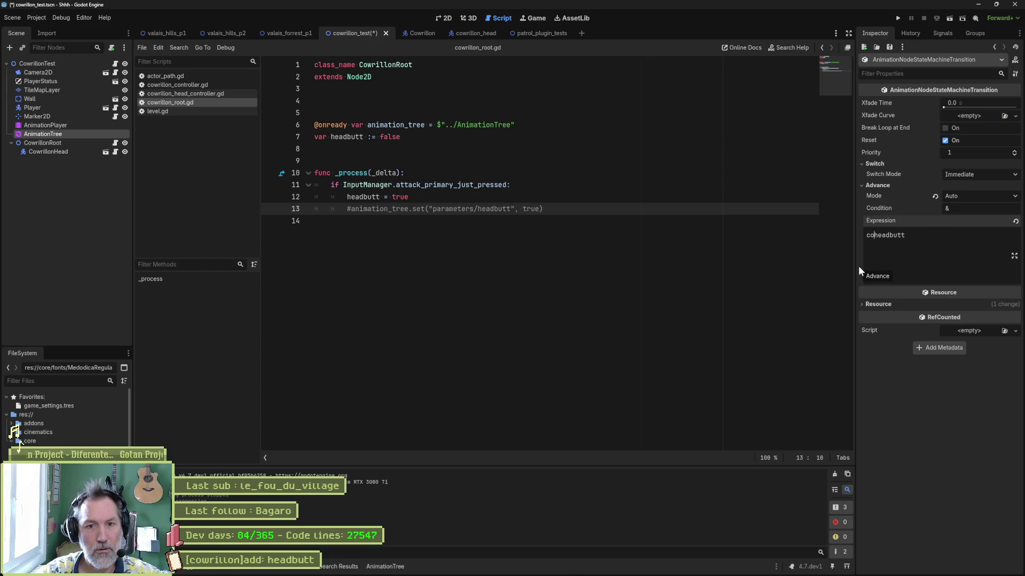
key("BackSpace")
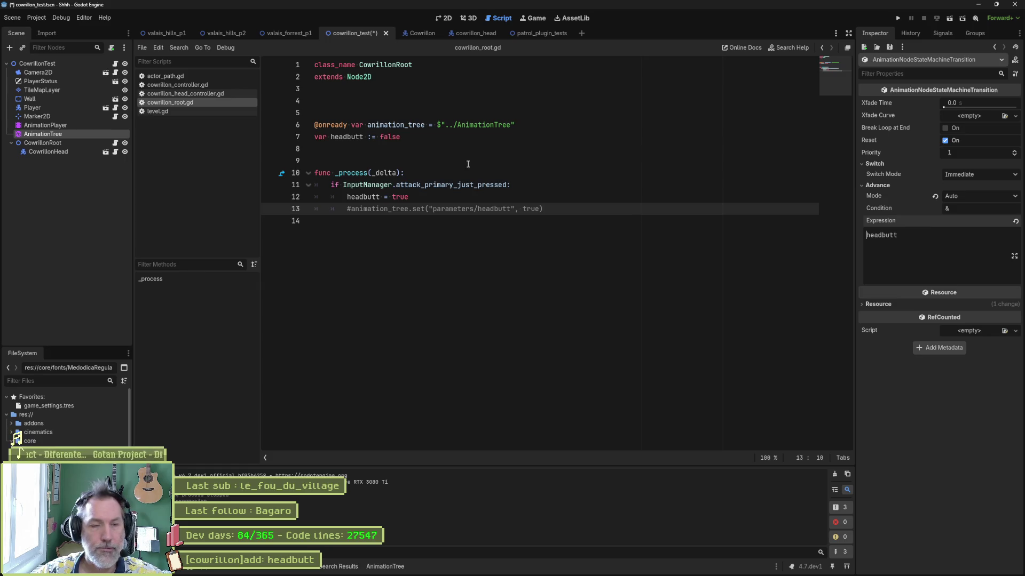
left_click(70, 144)
left_click(83, 133)
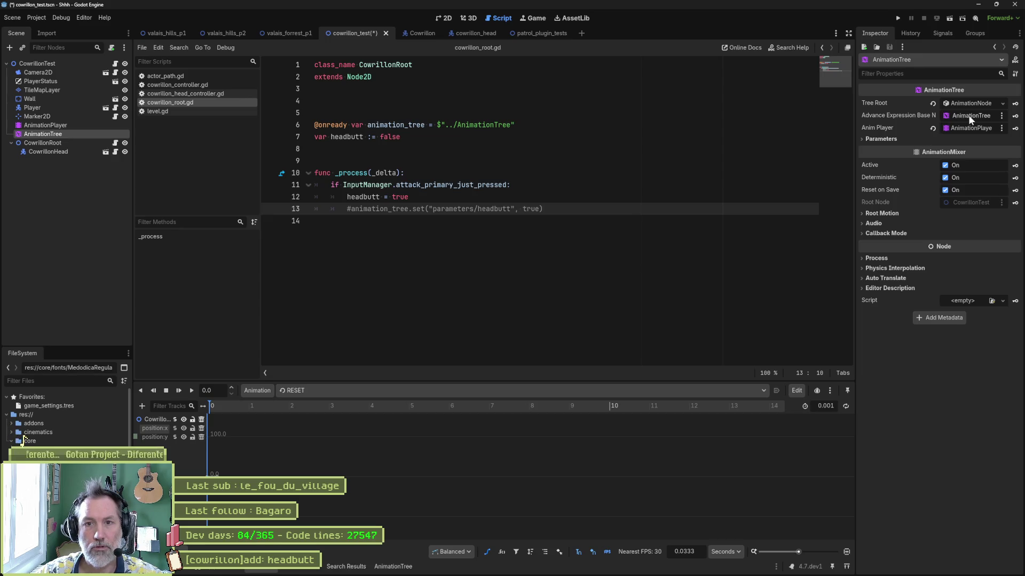
left_click(968, 116)
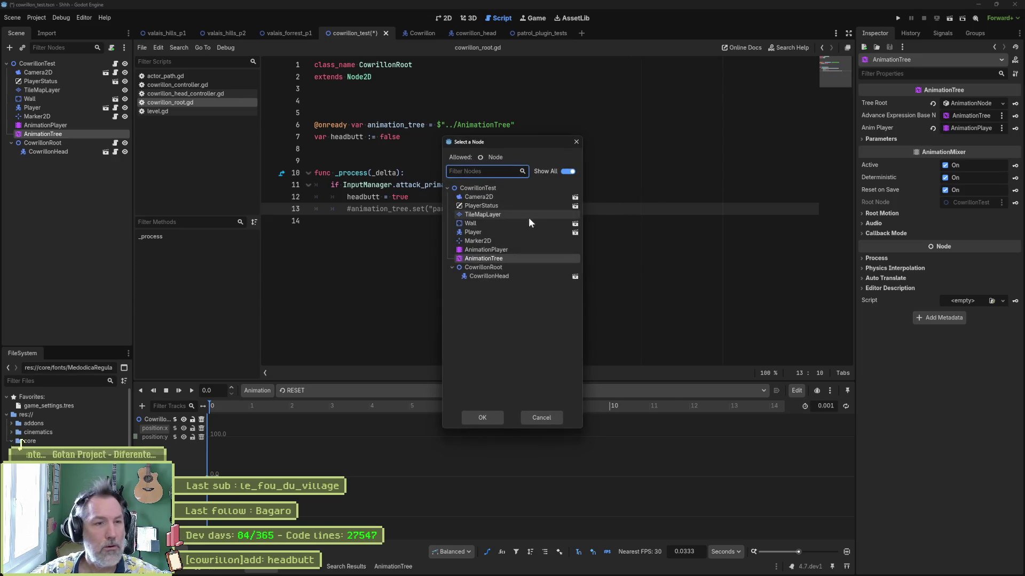
left_click(494, 267)
key("Return")
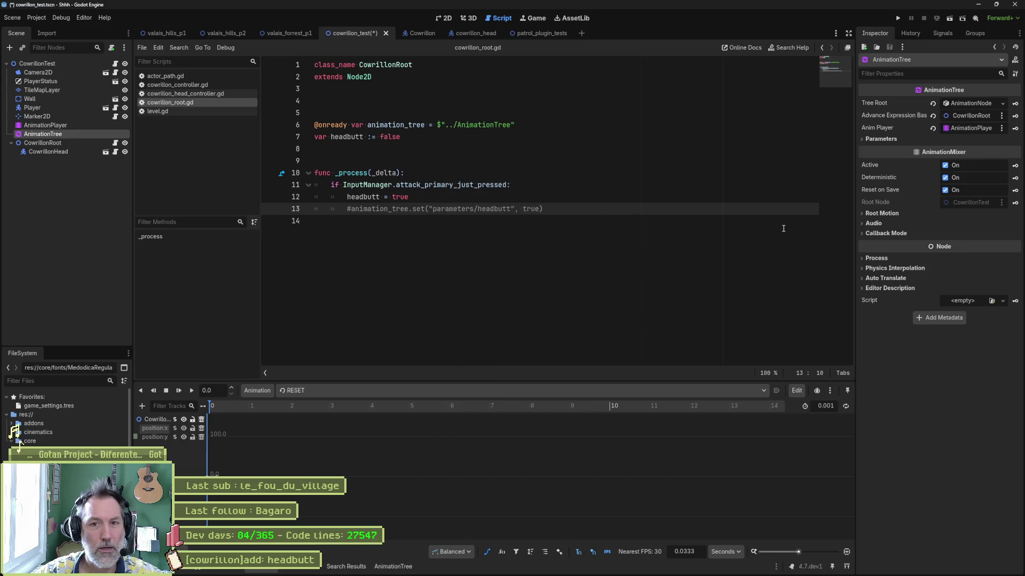
key("F6")
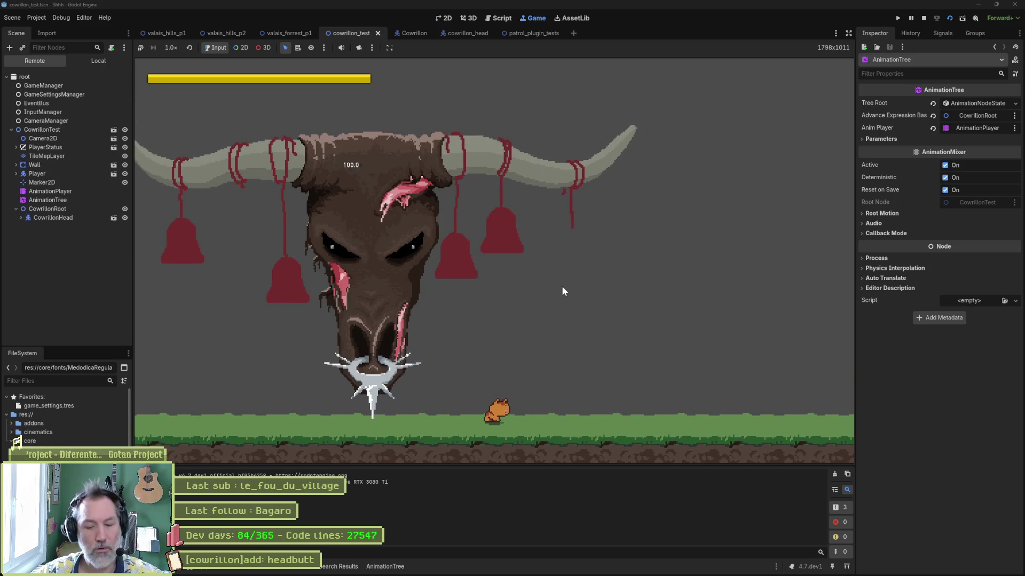
Step: Stop the game, delete the commented animation_tree.set line, and save the script
key("F8")
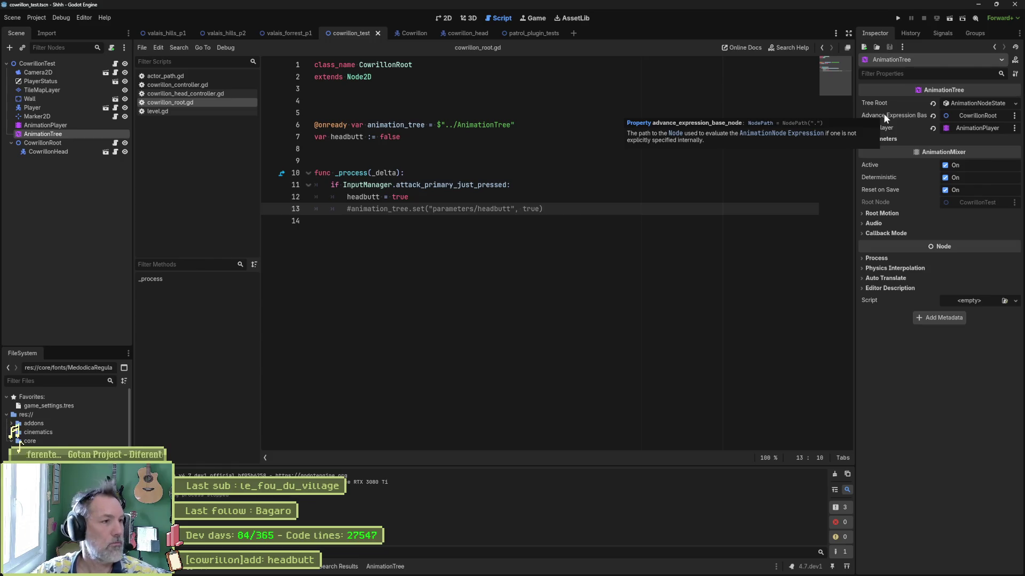
triple_click(550, 208)
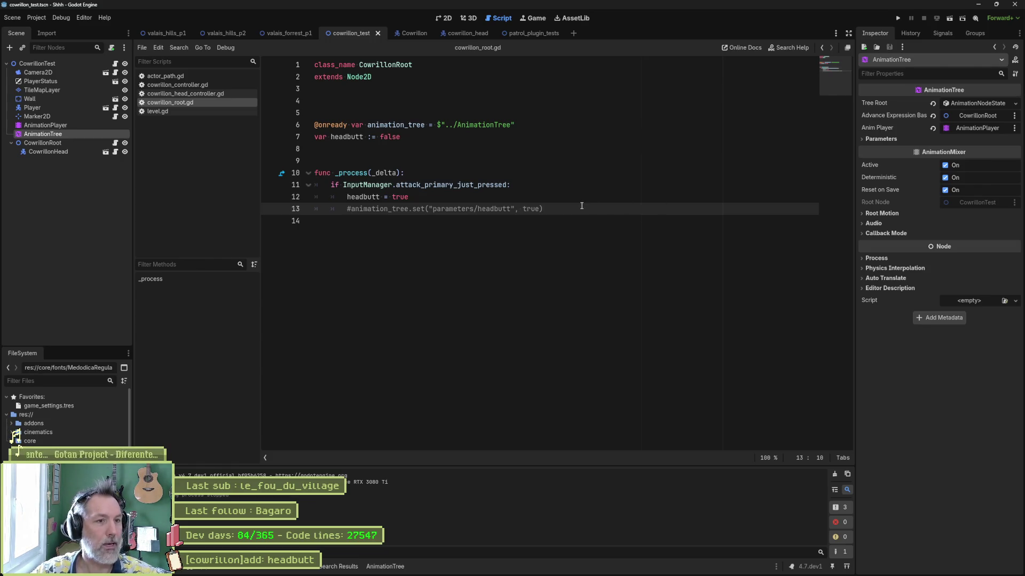
key("BackSpace")
left_click(521, 199)
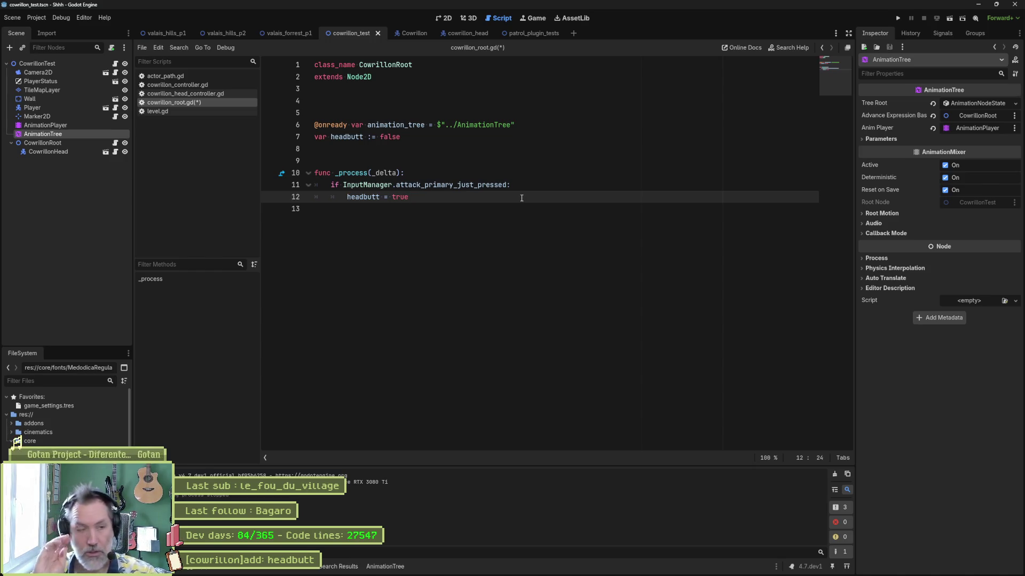
key("ctrl+s")
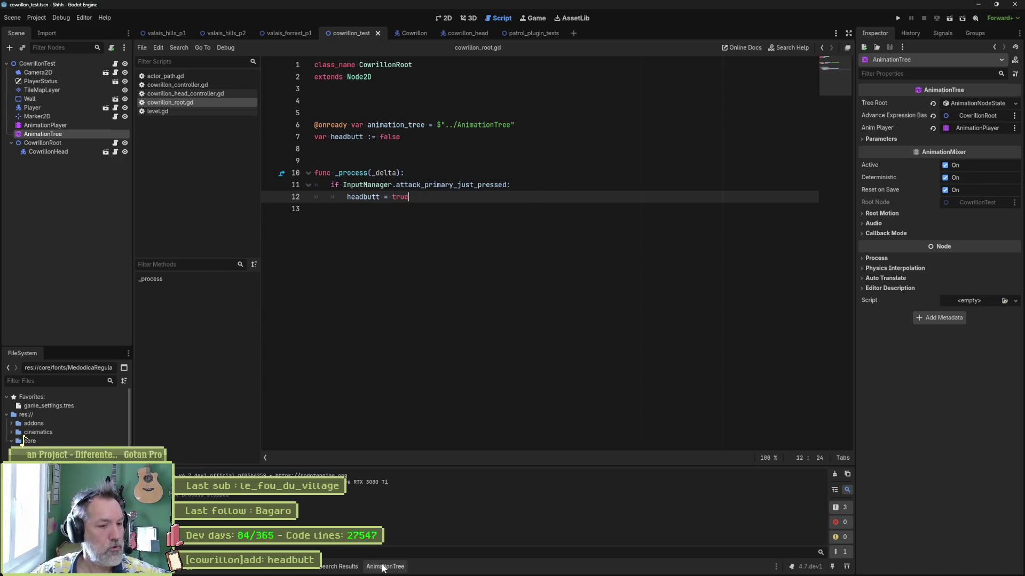
Step: Set the idle-to-headbutt transition's Switch Mode to At End and test-run the scene
left_click(385, 567)
left_click(418, 458)
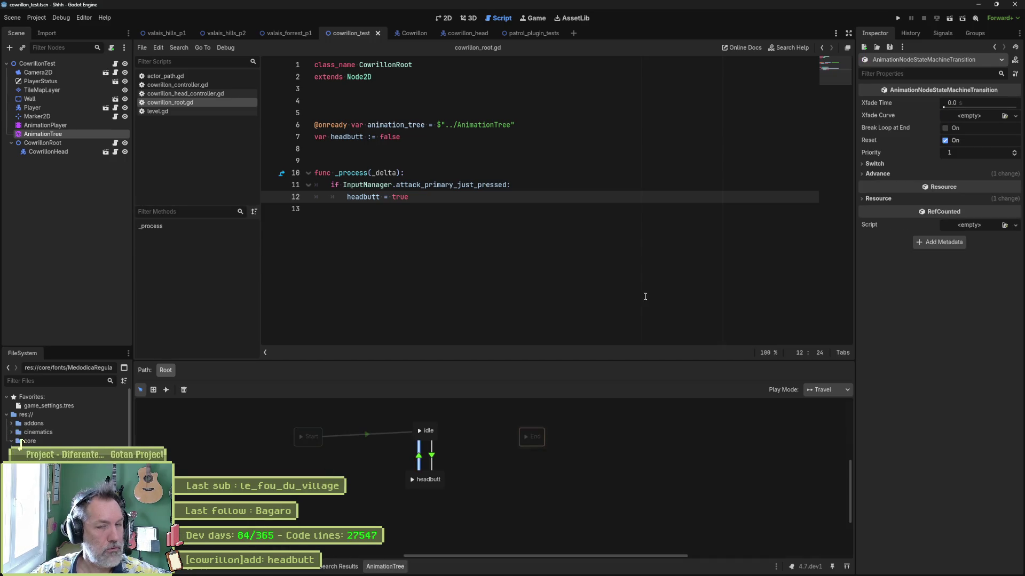
left_click(887, 164)
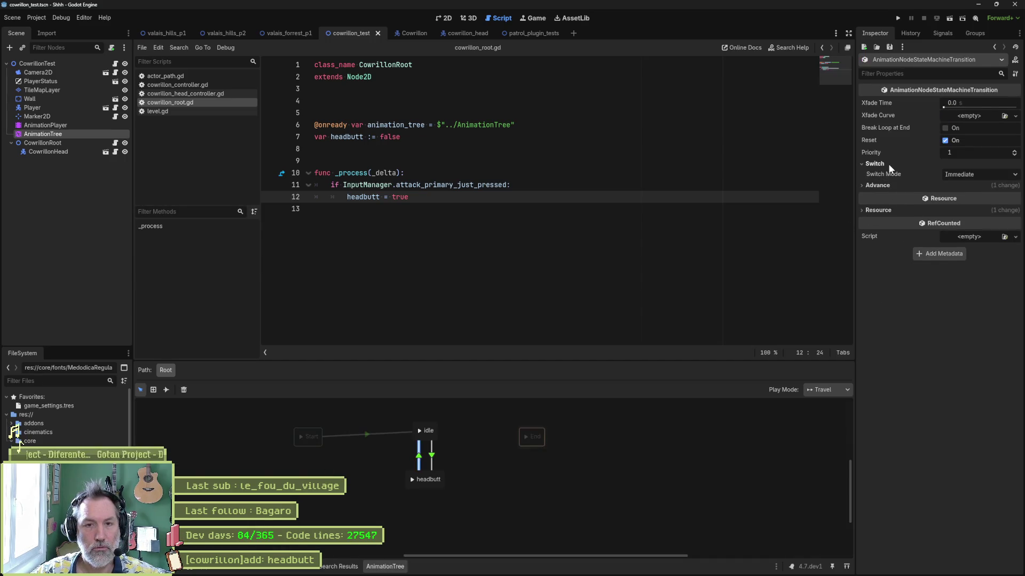
left_click(975, 175)
left_click(968, 206)
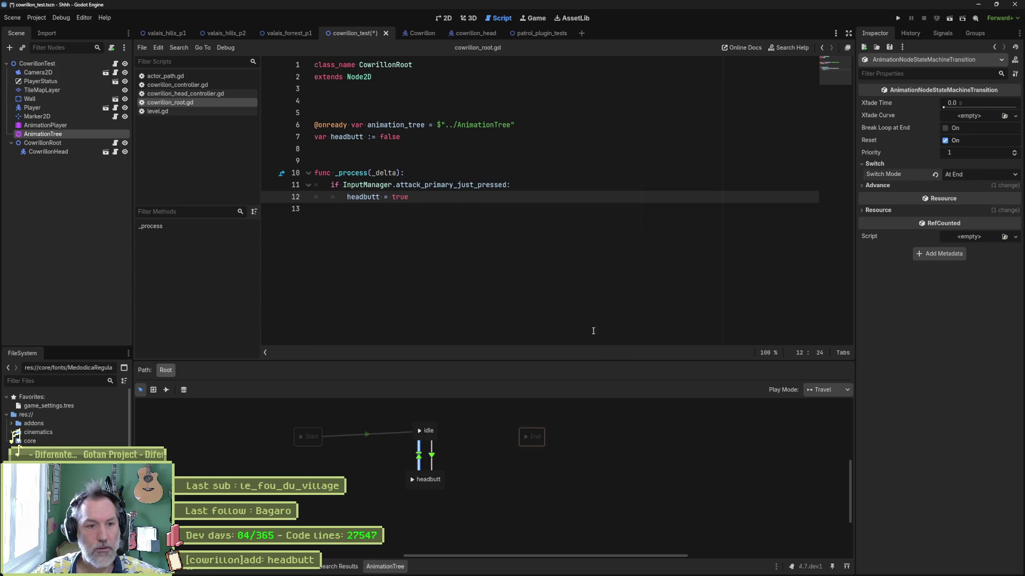
left_click(529, 224)
key("F6")
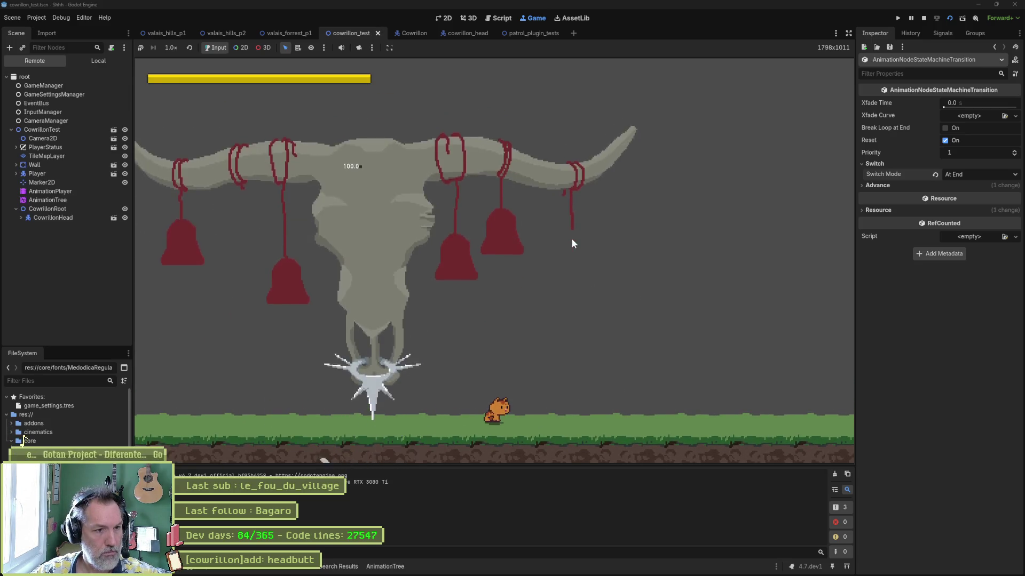
key("F8")
Step: Load the headbutt animation in the AnimationPlayer timeline
left_click(78, 127)
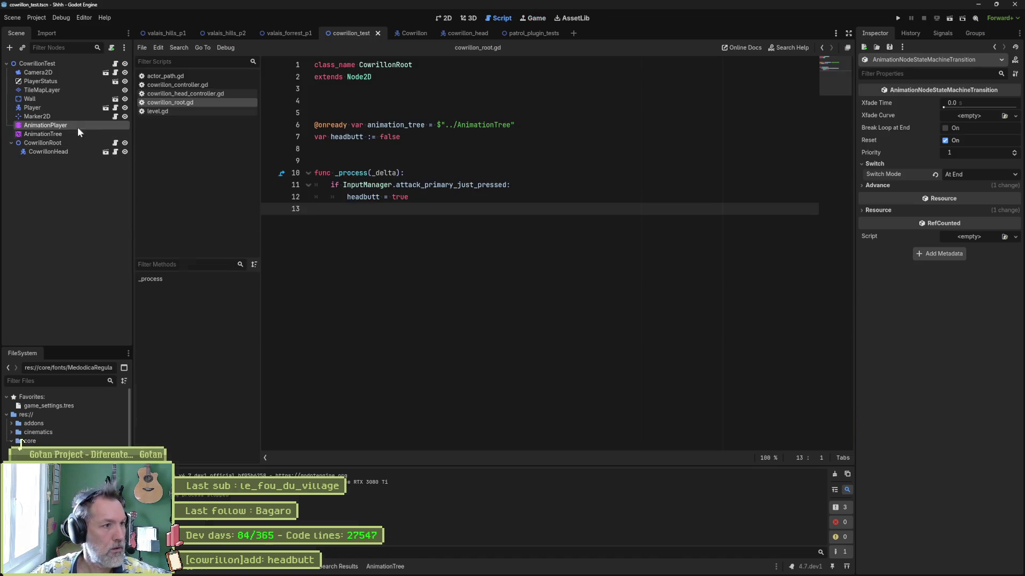
left_click(520, 395)
left_click(442, 415)
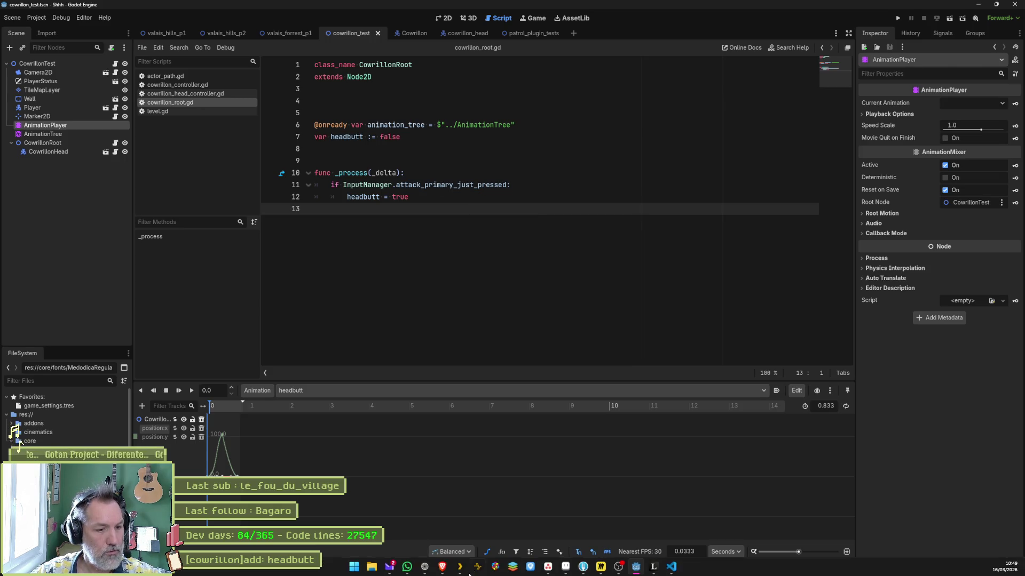
Step: Replace the if block with 'headbutt = InputManager.attack_primary_just_pressed' and run the scene
left_click(434, 567)
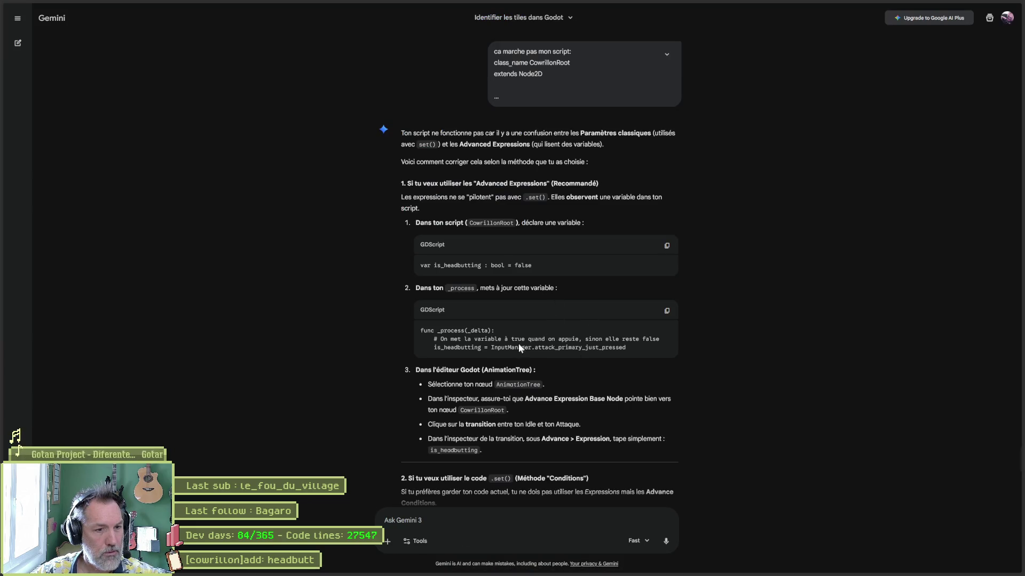
left_click_drag(490, 348, 625, 346)
key("ctrl+c")
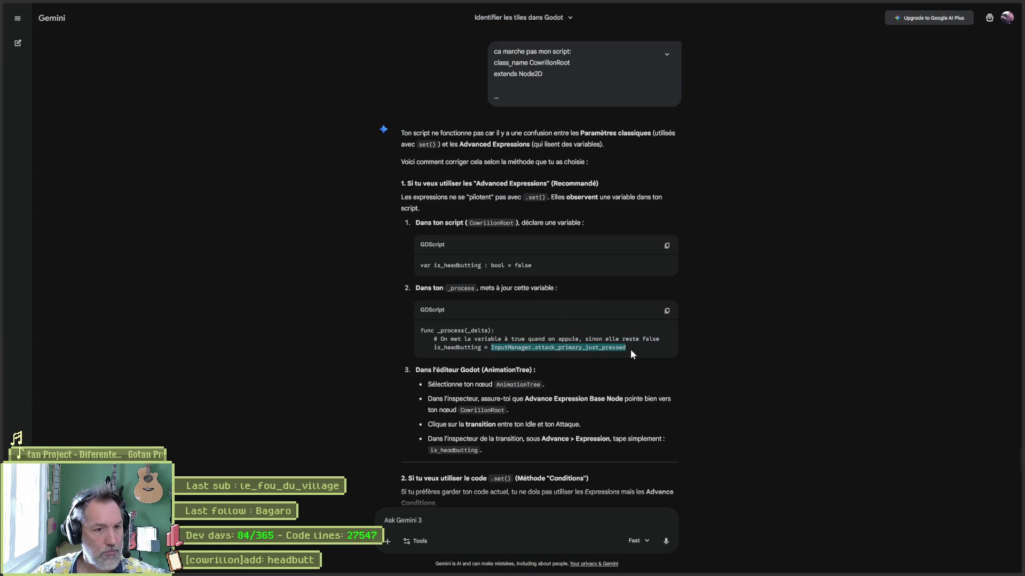
key("alt+Tab")
double_click(400, 197)
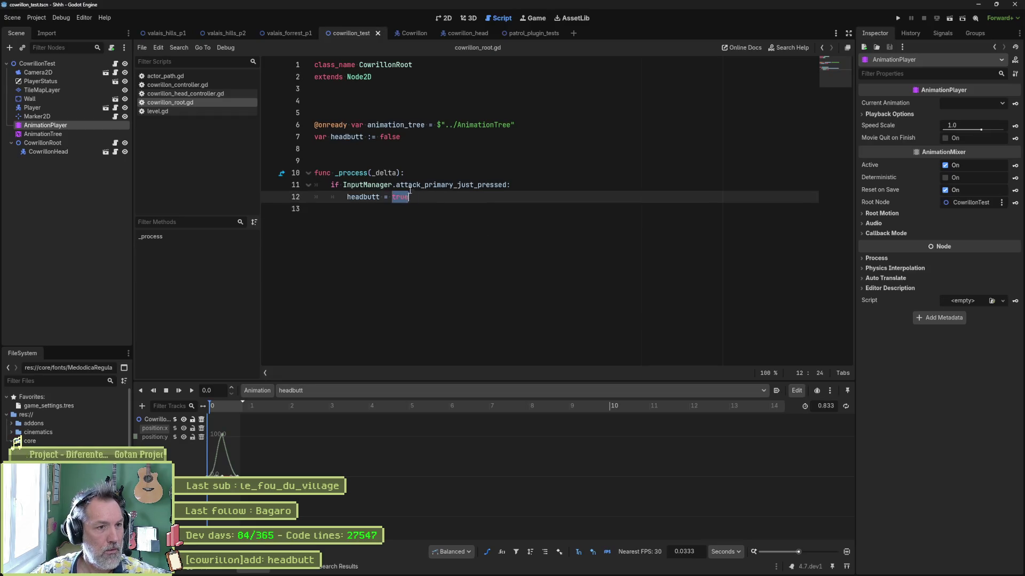
key("ctrl+v")
left_click(412, 185)
key("ctrl+shift+k")
key("shift+Tab")
key("F6")
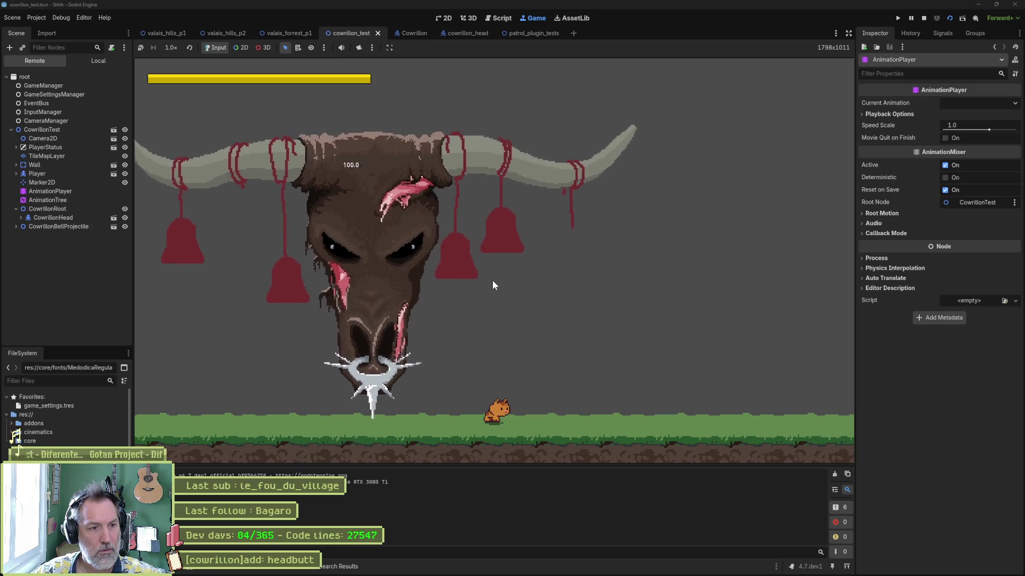
Step: Stop the test run and return to the cowrillon_root.gd script
key("F8")
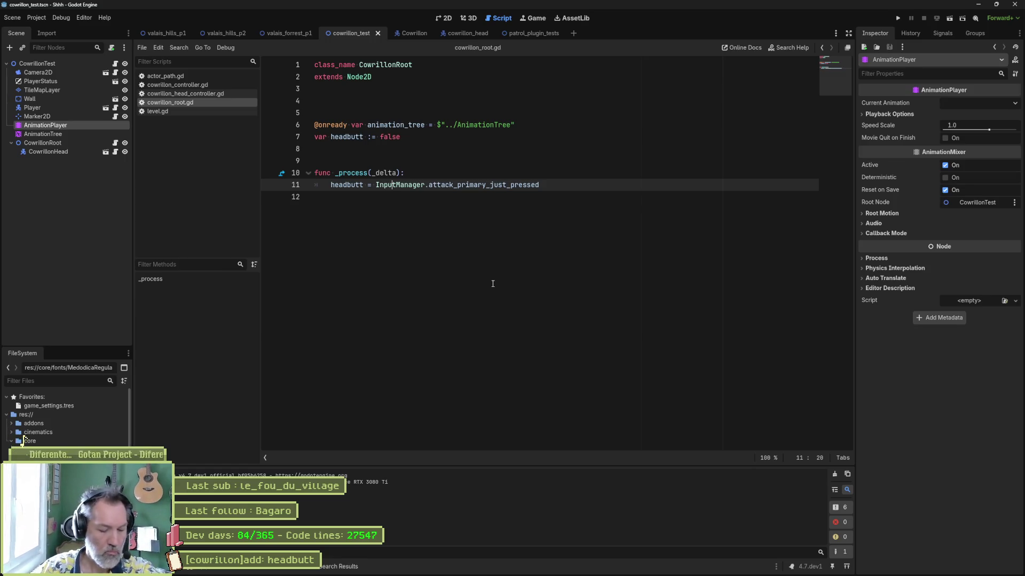
mouse_move(600, 567)
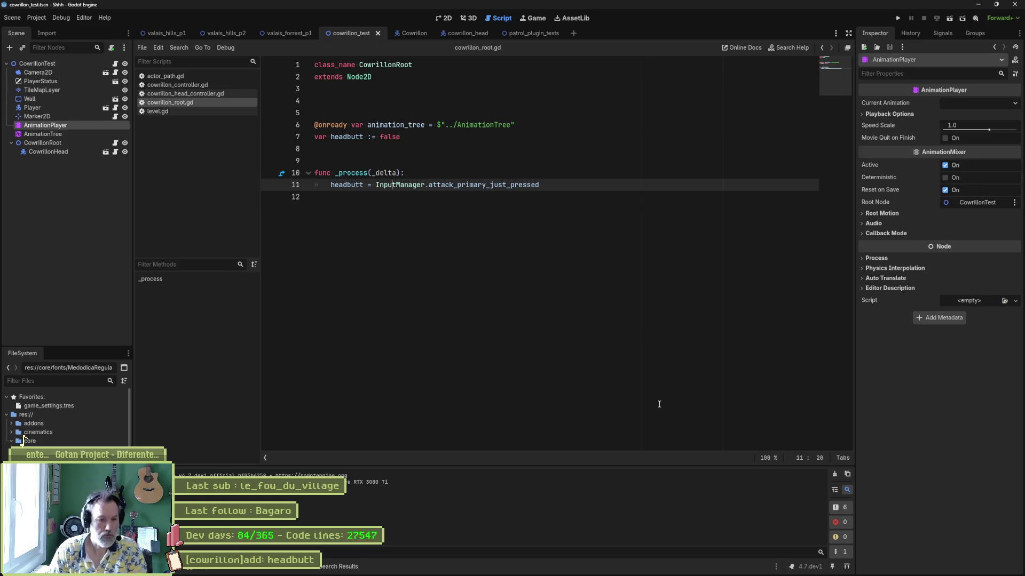
mouse_move(739, 574)
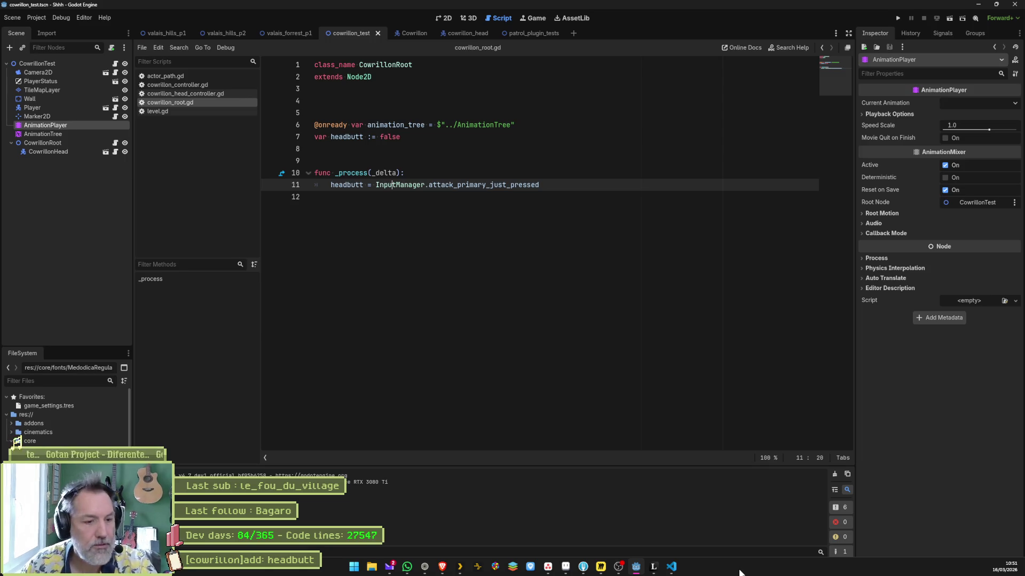
Step: Type a French Gemini question about a left-right animation with occasional bottom-to-top moves at the current x
left_click(472, 539)
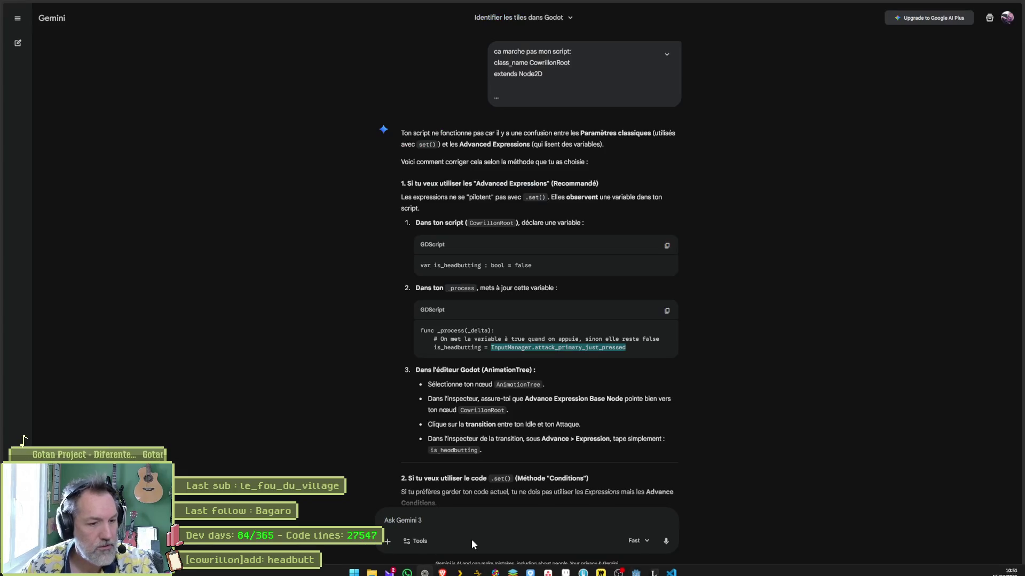
left_click(468, 521)
type("je")
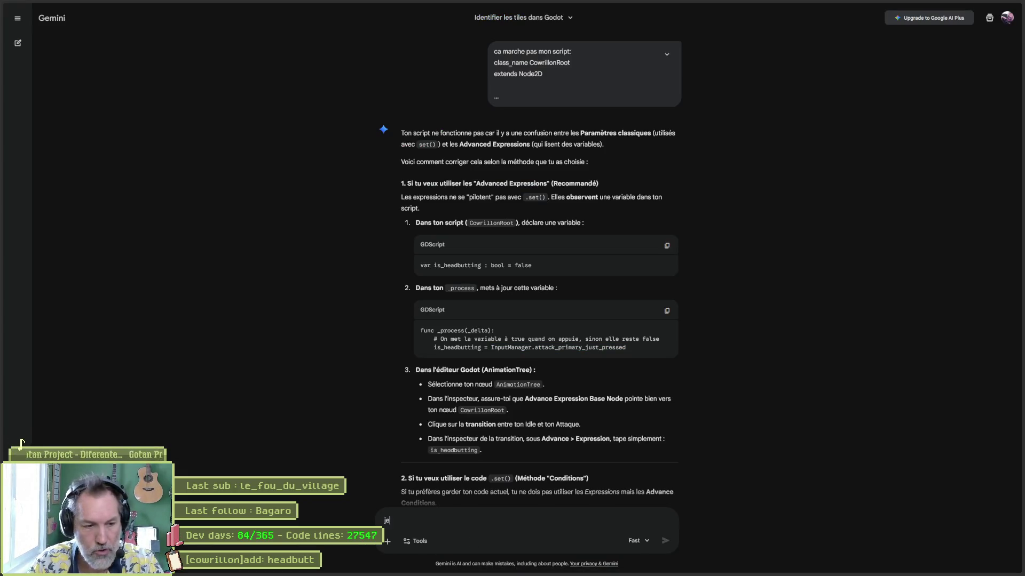
type(" veux une anim qui va de gauche a")
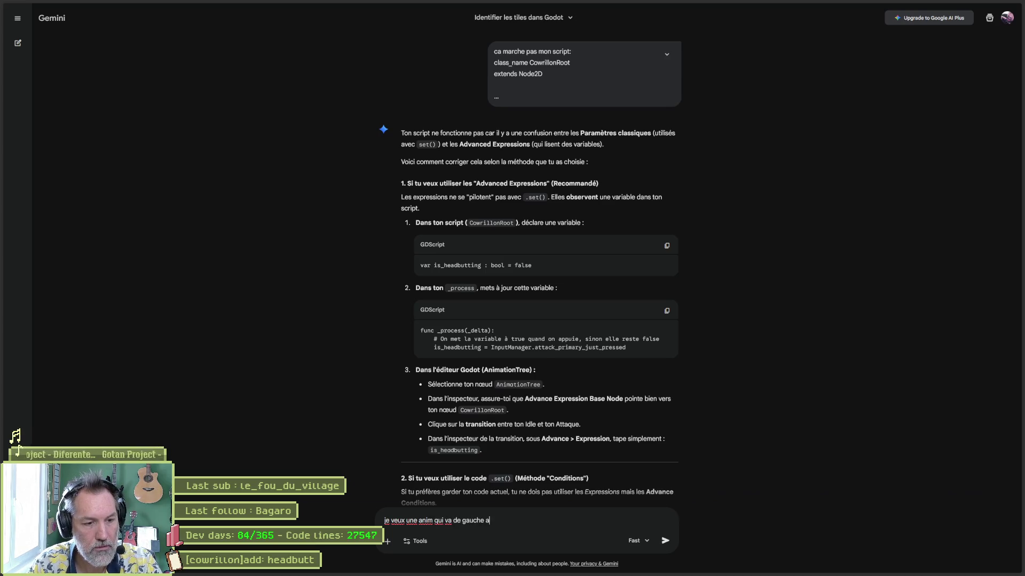
type("d driot")
type("e et de ")
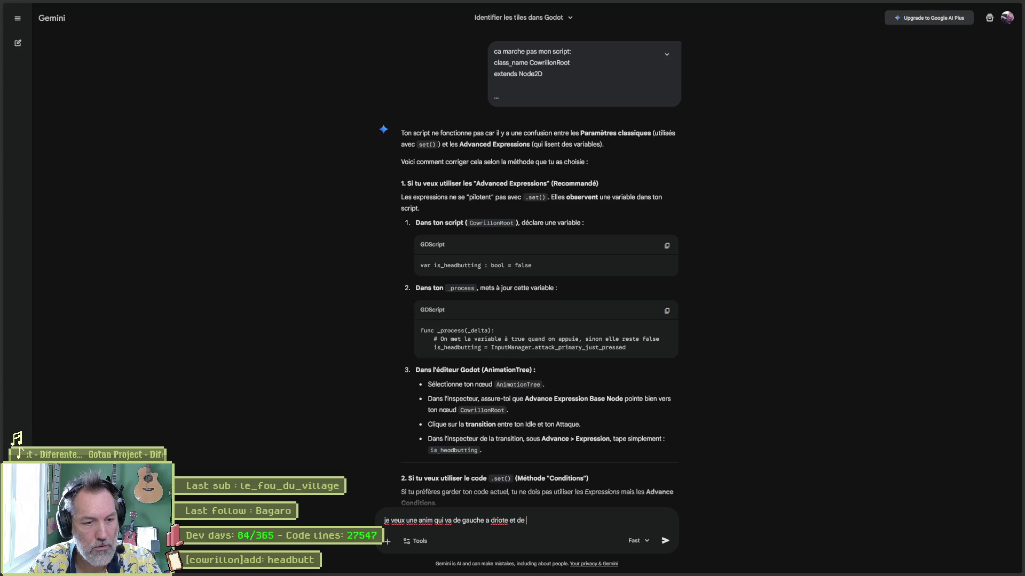
type("temps temps en temps")
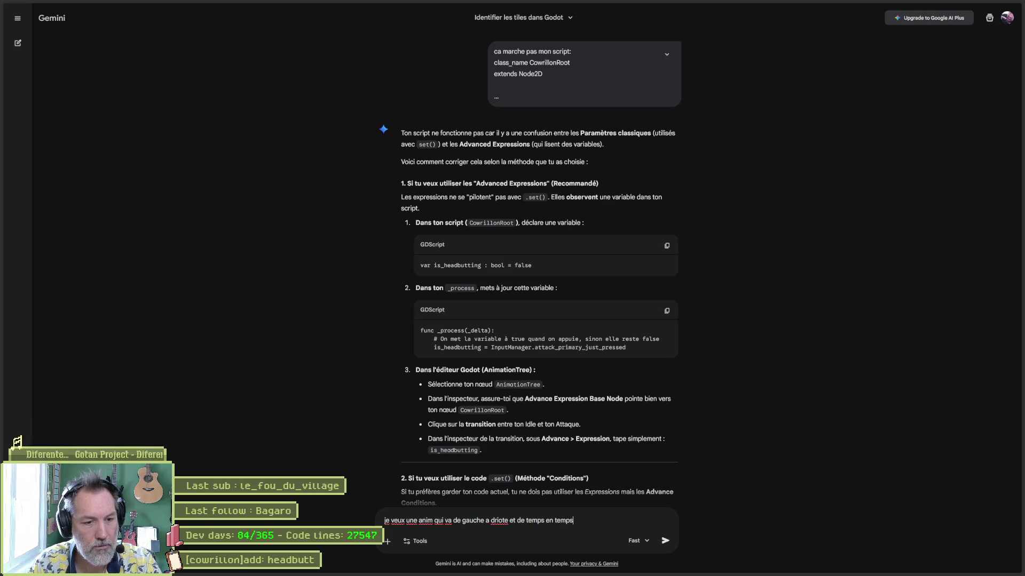
type("met un")
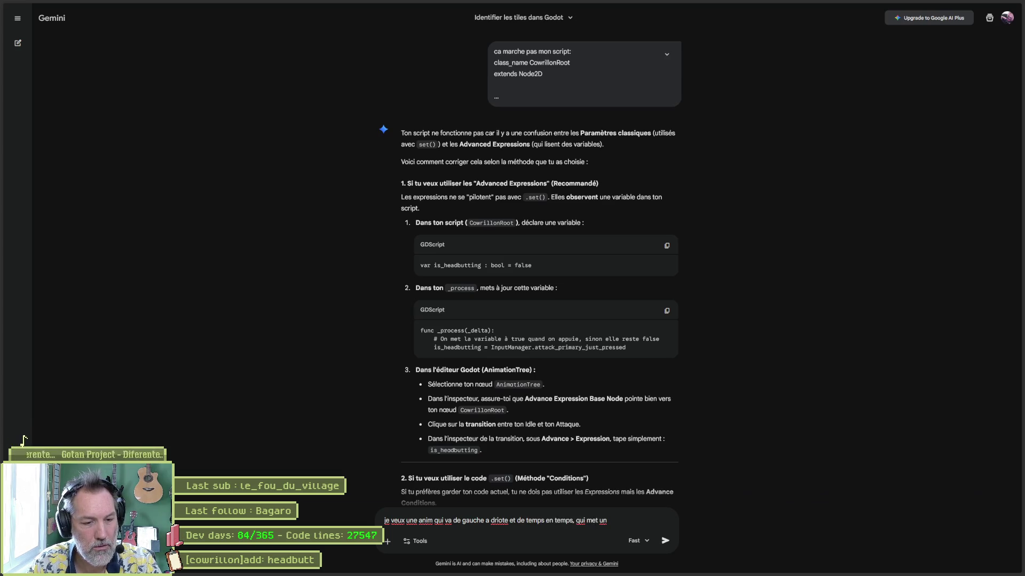
key("BackSpace")
key("BackSpace")
key("BackSpace")
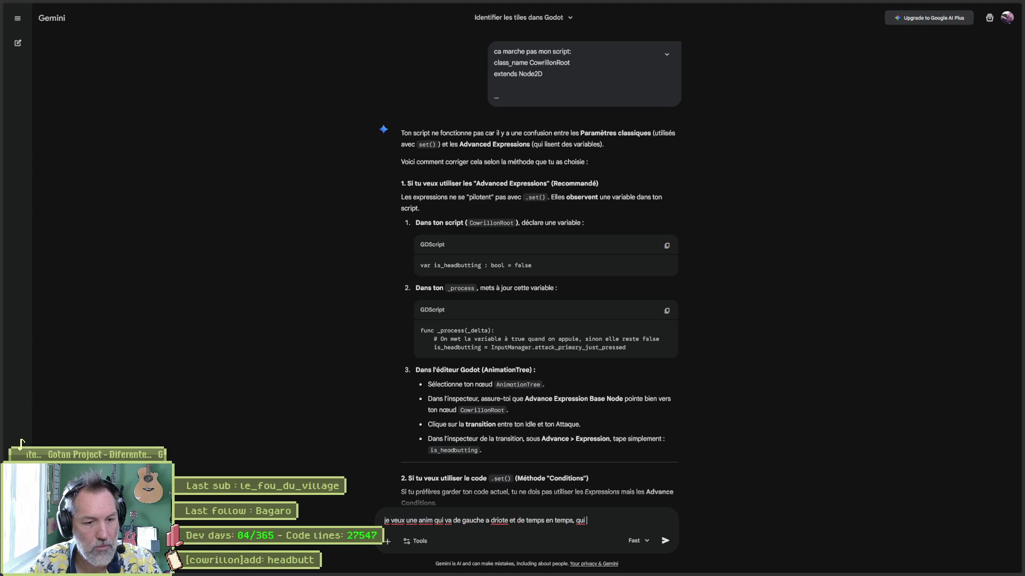
type("vade bas en haut")
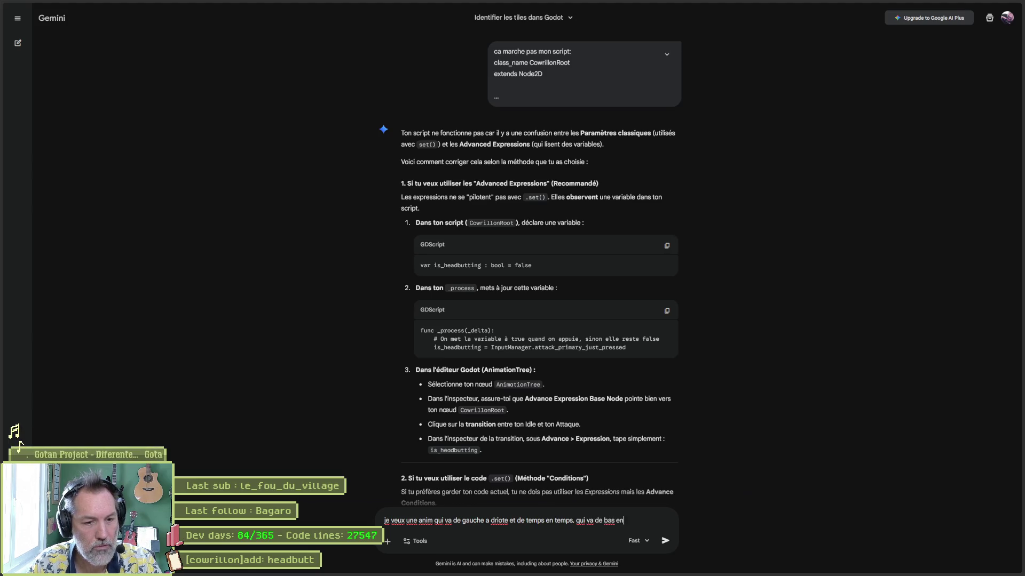
type(". mai")
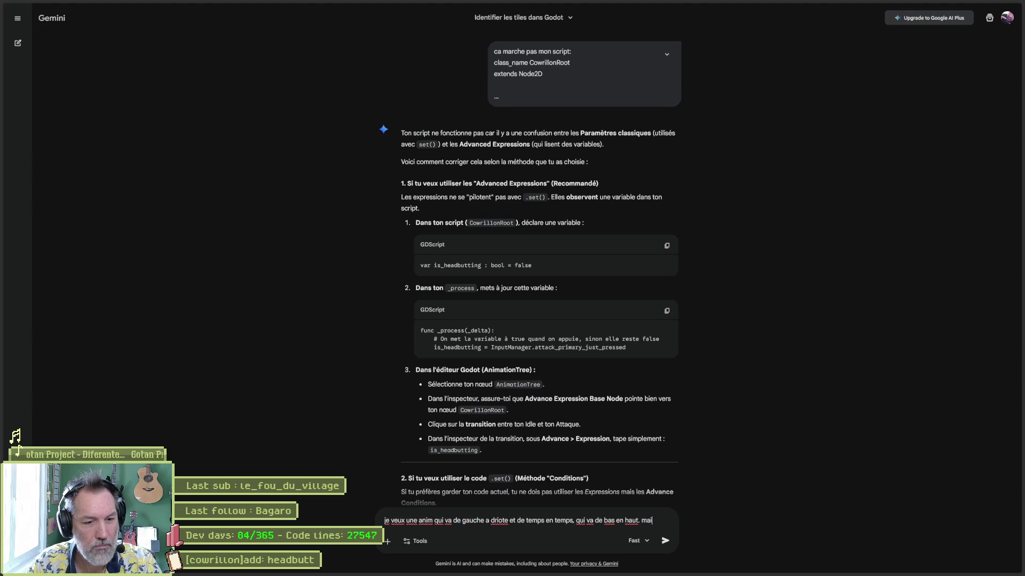
type("s je veux que le bas en")
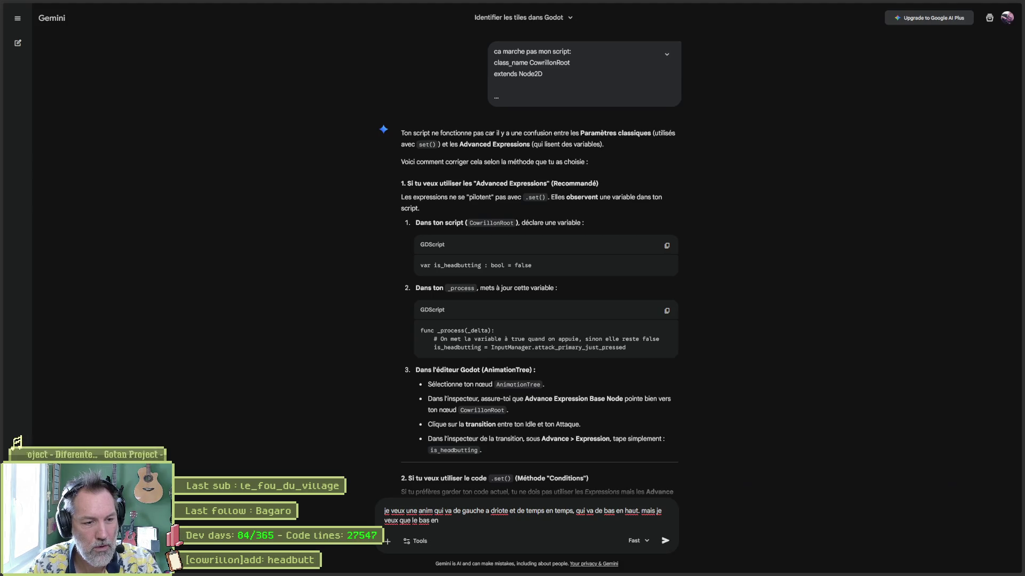
type(" haut se fasse la ou")
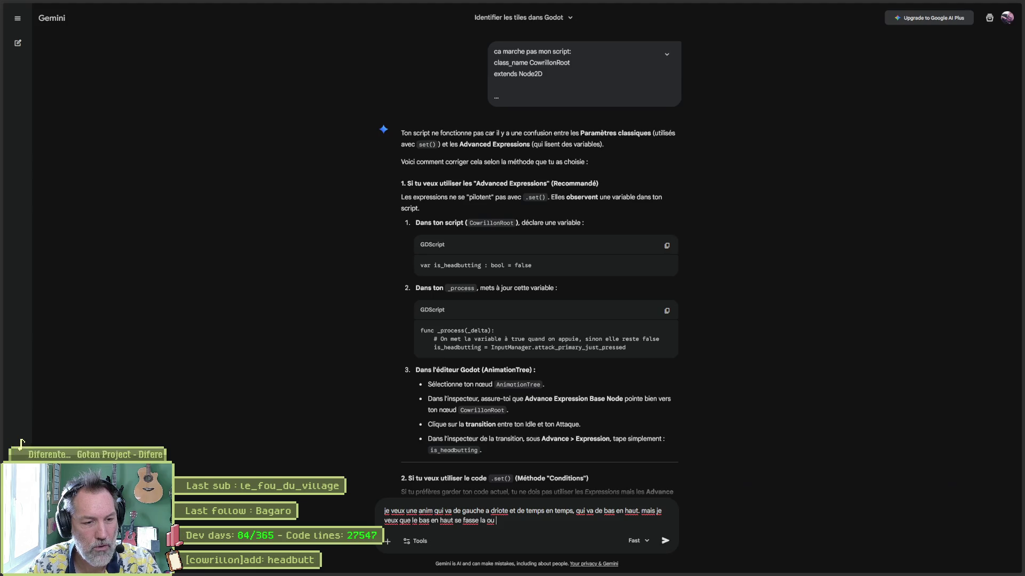
type(" on se trouve sur l'")
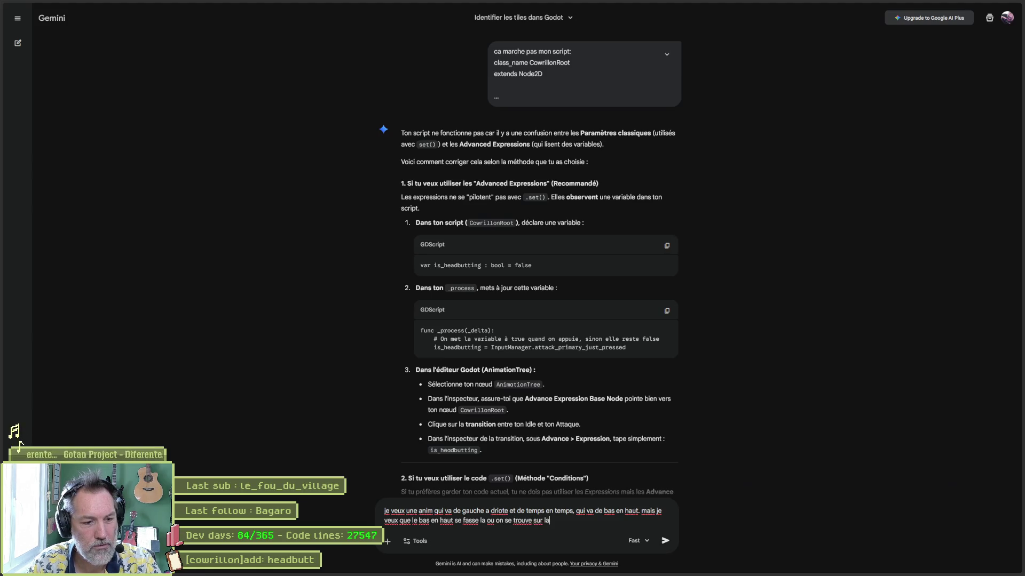
type("axe x")
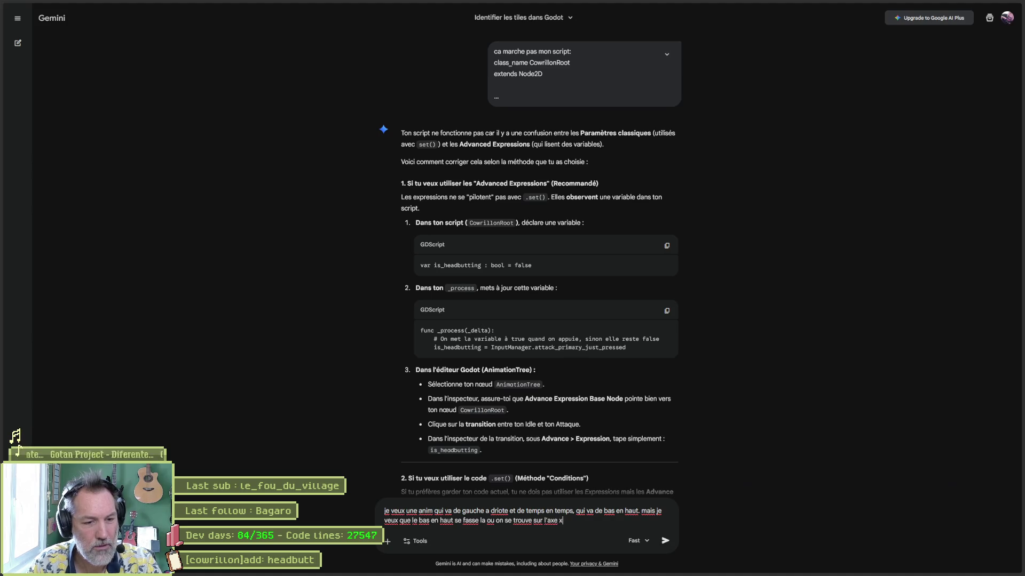
type(". je dois utili")
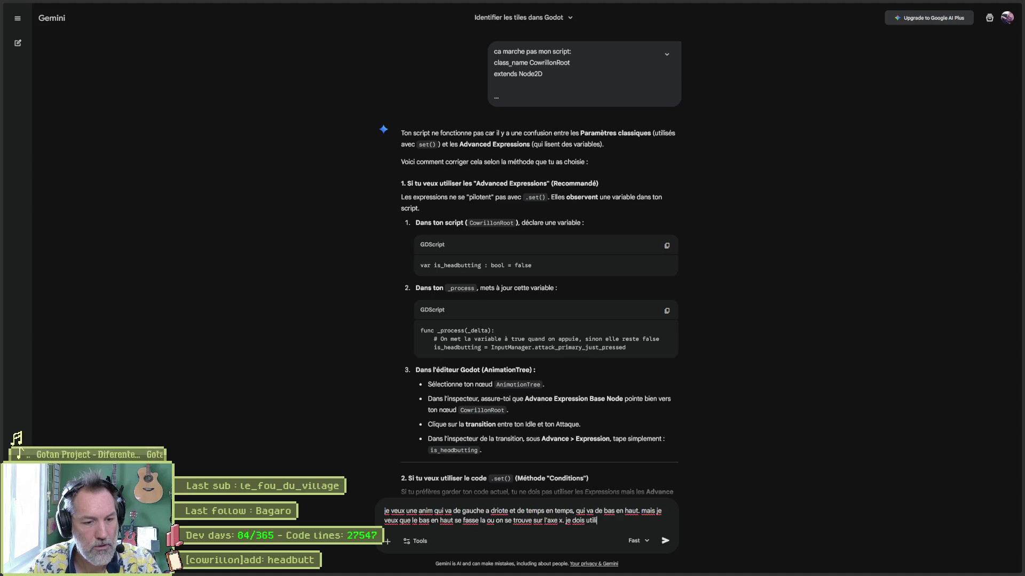
type("ser un ble")
key("BackSpace")
Step: Finish the question with 'blend tree', send it, and read Gemini's Add2/Blend2 answer
type("nd tree ?")
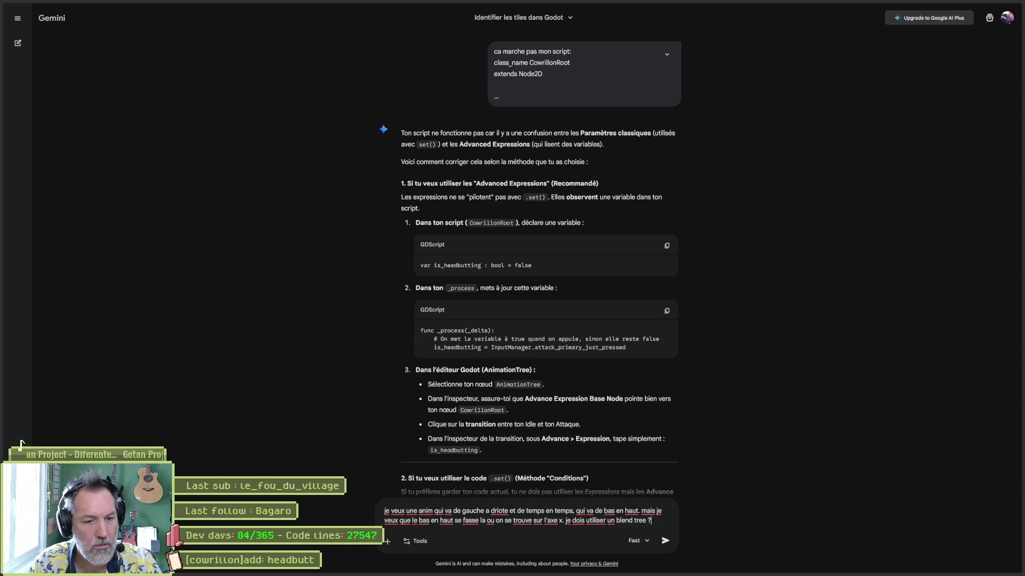
key("Return")
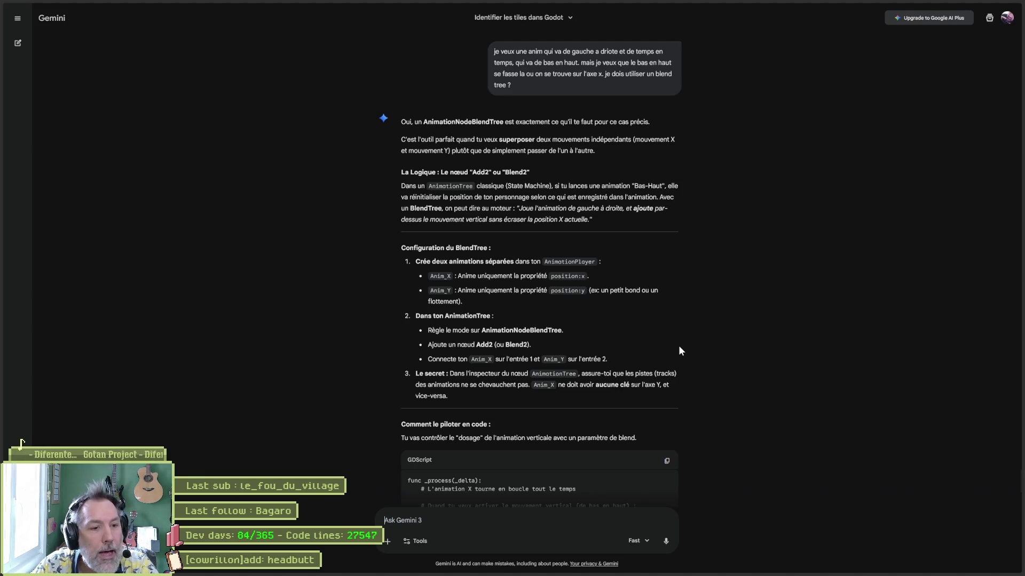
mouse_move(591, 574)
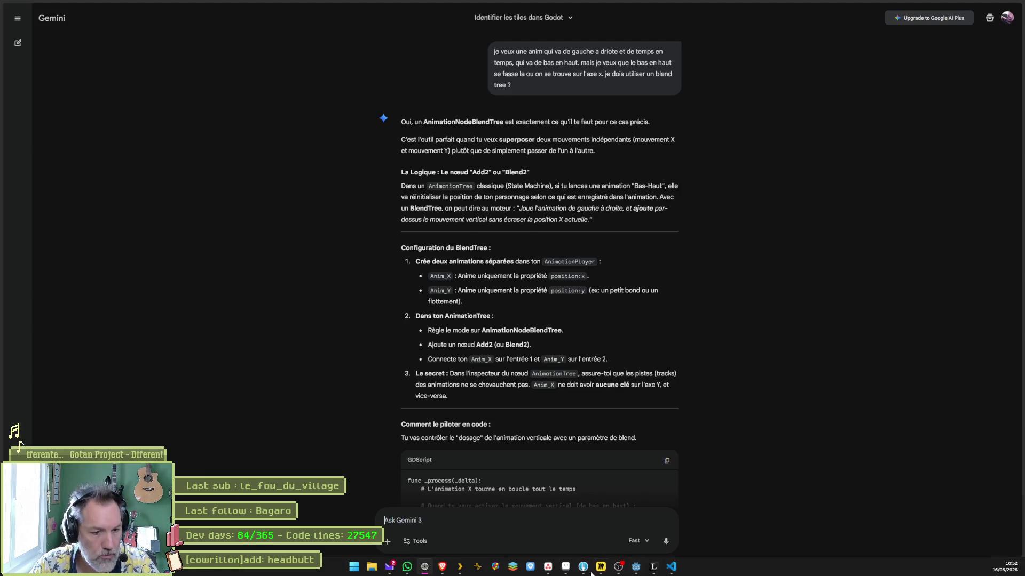
Step: Delete the position:y track from the idle animation
mouse_move(517, 571)
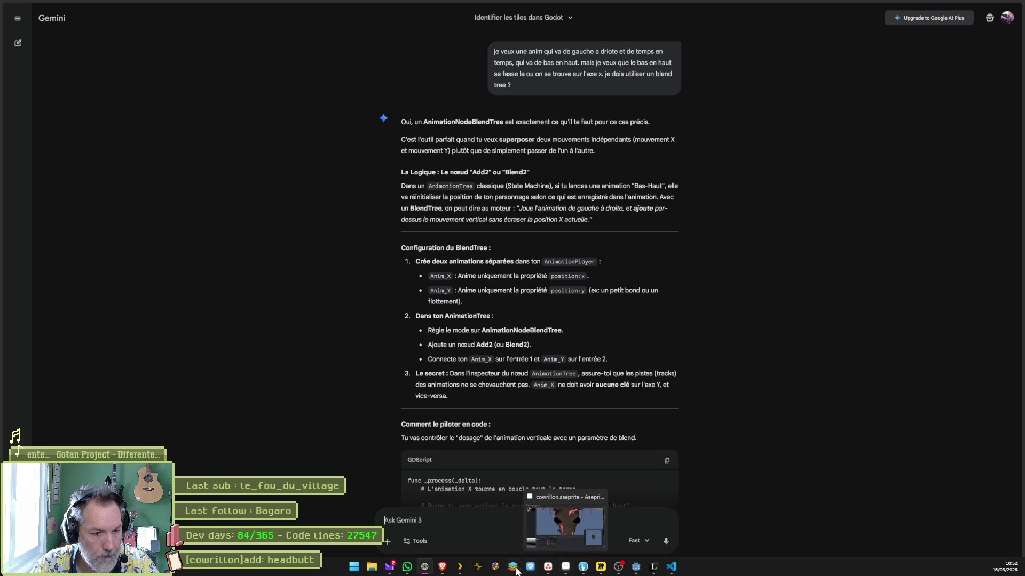
left_click(636, 566)
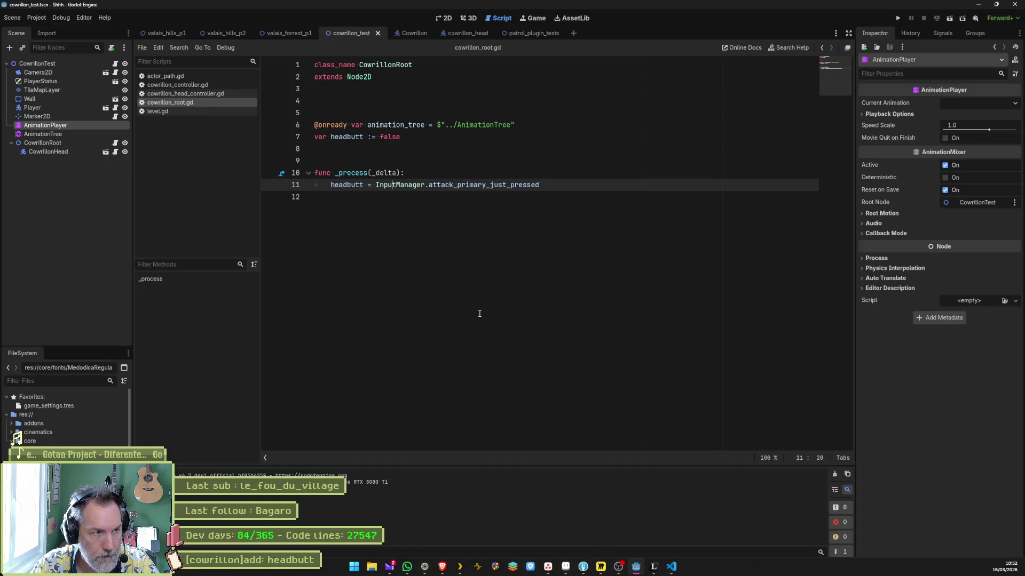
left_click(70, 135)
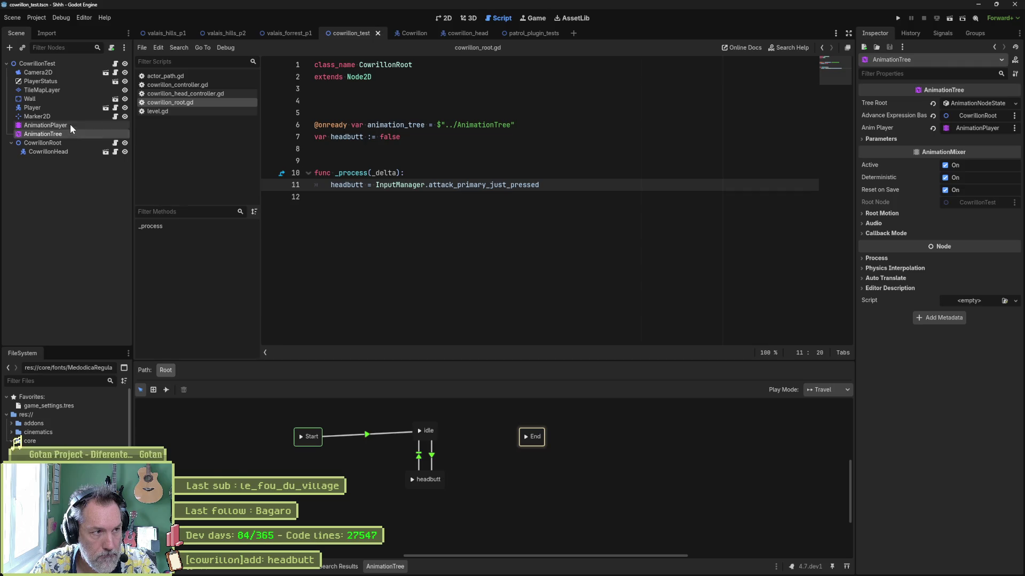
left_click(71, 126)
left_click(348, 390)
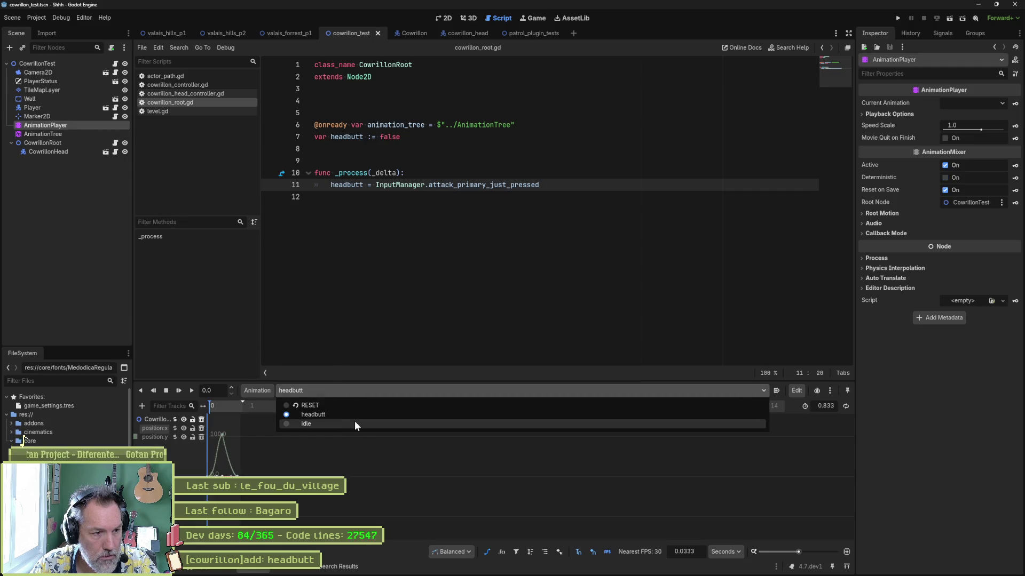
left_click(355, 423)
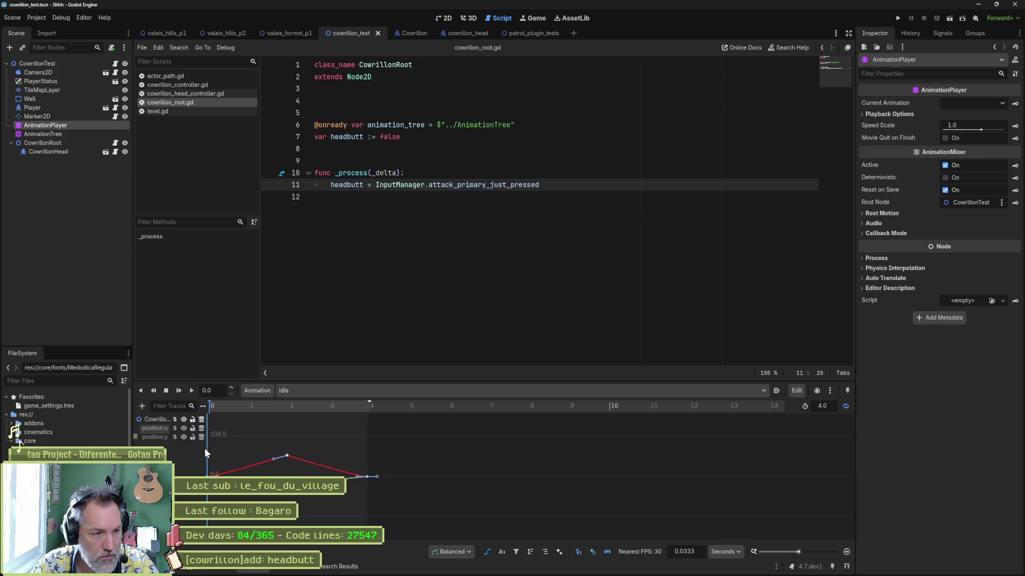
left_click(287, 407)
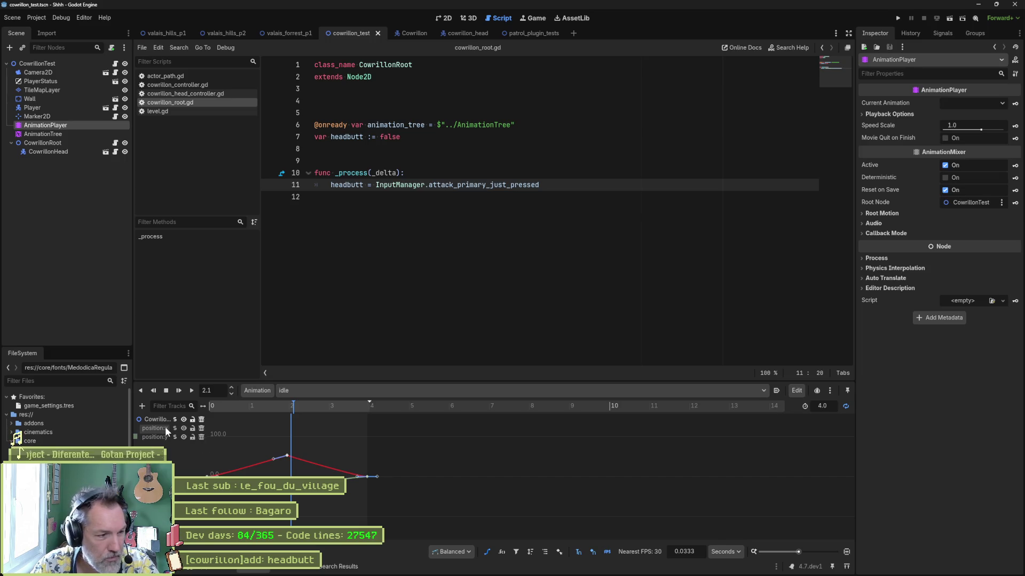
left_click(202, 437)
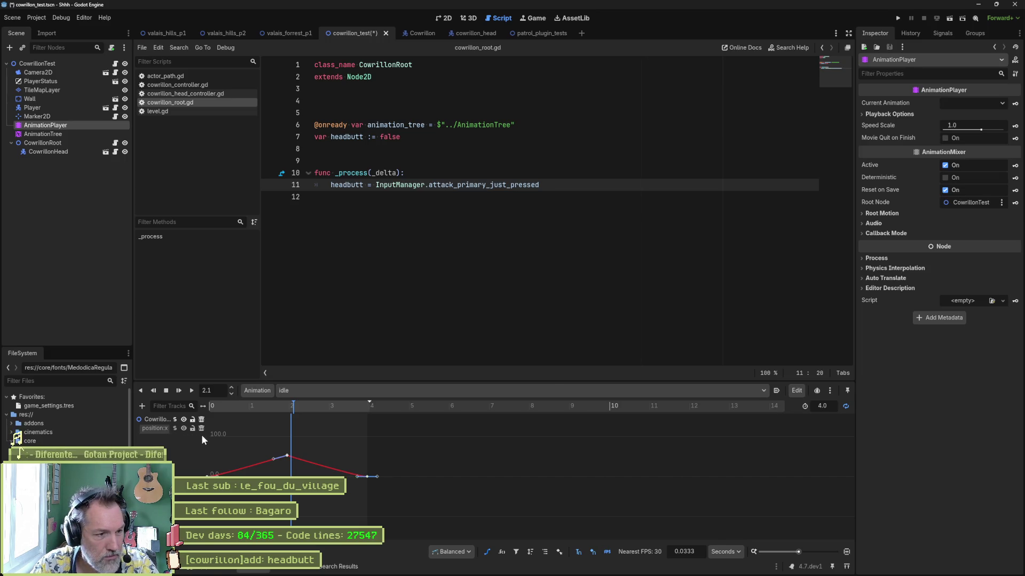
Step: Remove the position:x track from the headbutt animation
left_click(318, 400)
left_click(320, 423)
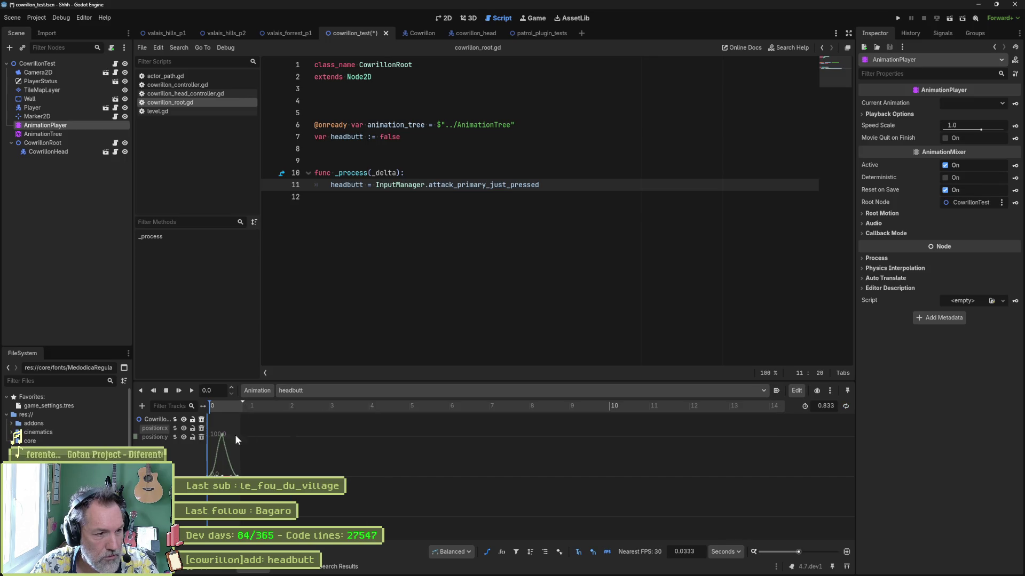
left_click(200, 427)
Step: Test-run cowrillon_test, stop it, and reopen the AnimationTree's idle/headbutt state machine
left_click(440, 272)
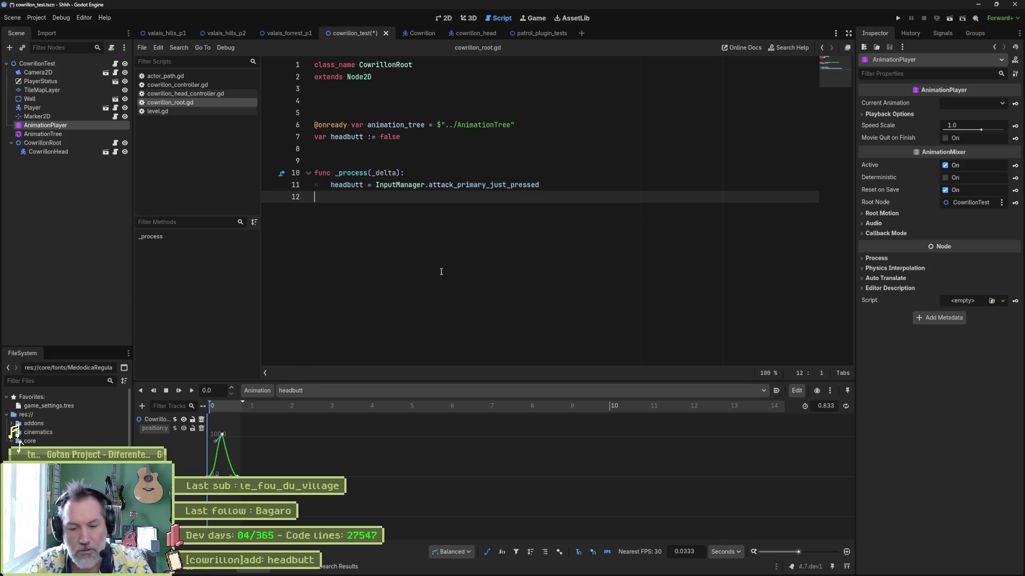
key("F6")
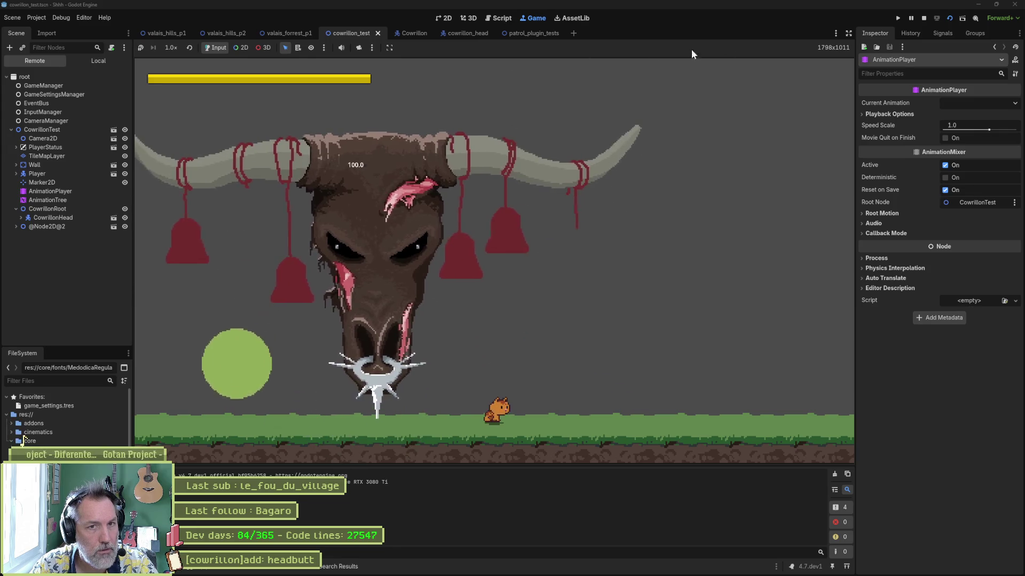
key("F8")
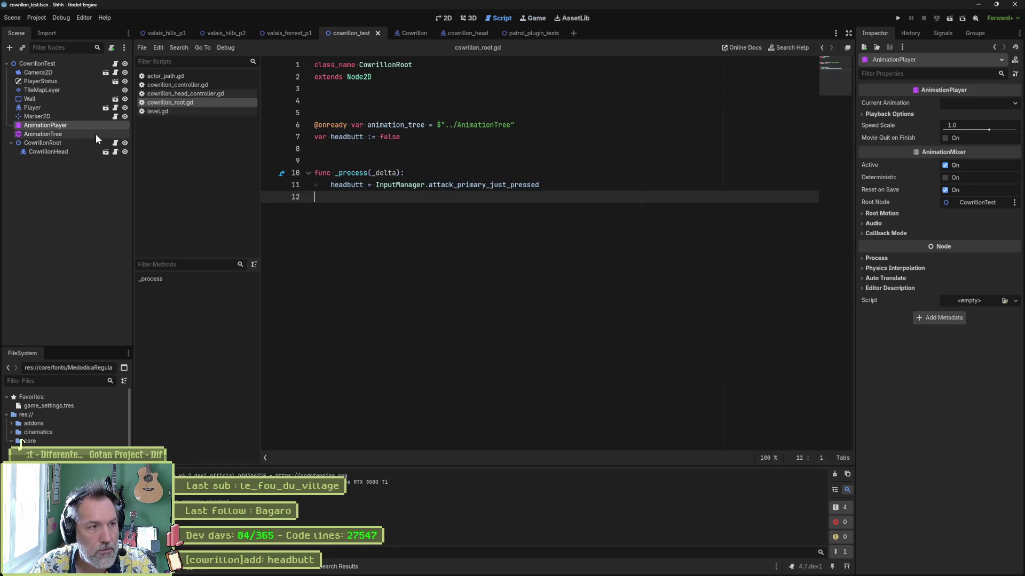
left_click(91, 133)
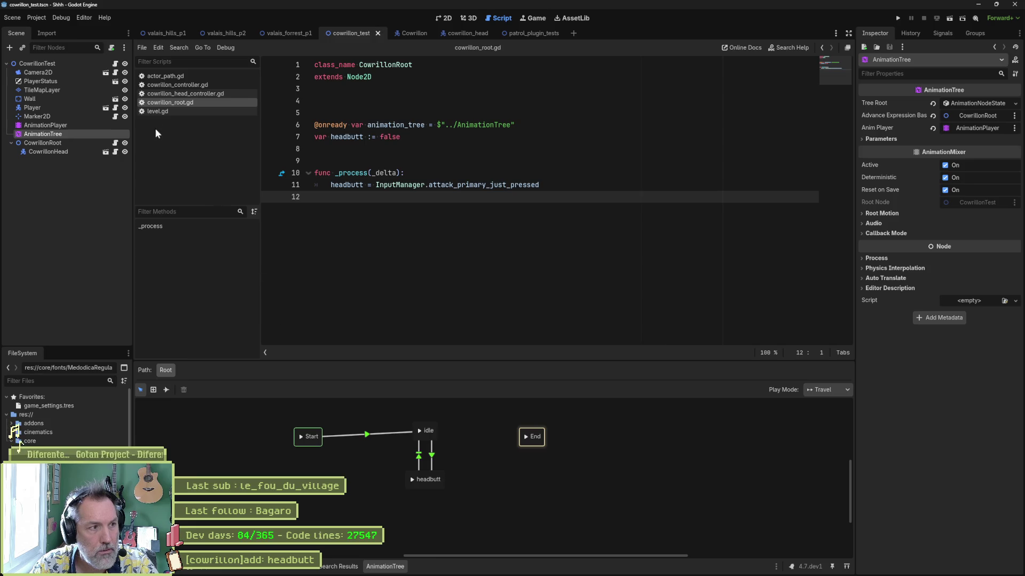
left_click(91, 126)
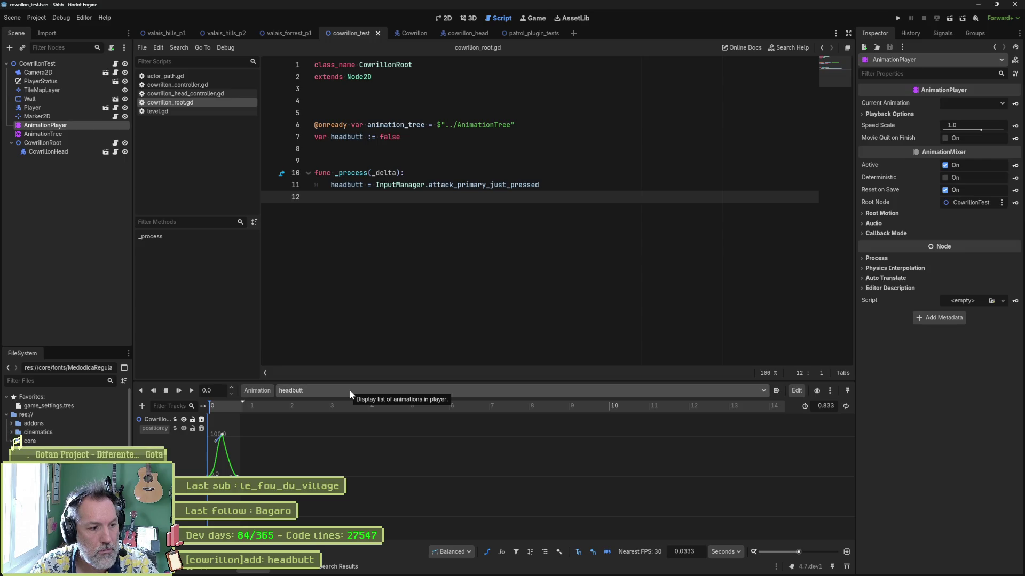
left_click(75, 134)
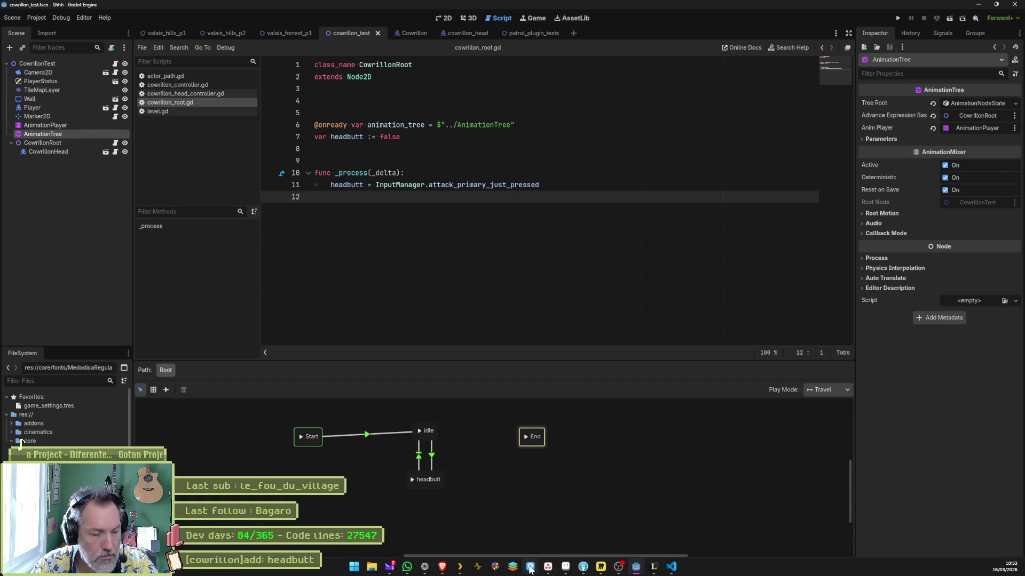
Step: Add a BlendTree state to the AnimationTree's state machine and open it
right_click(581, 465)
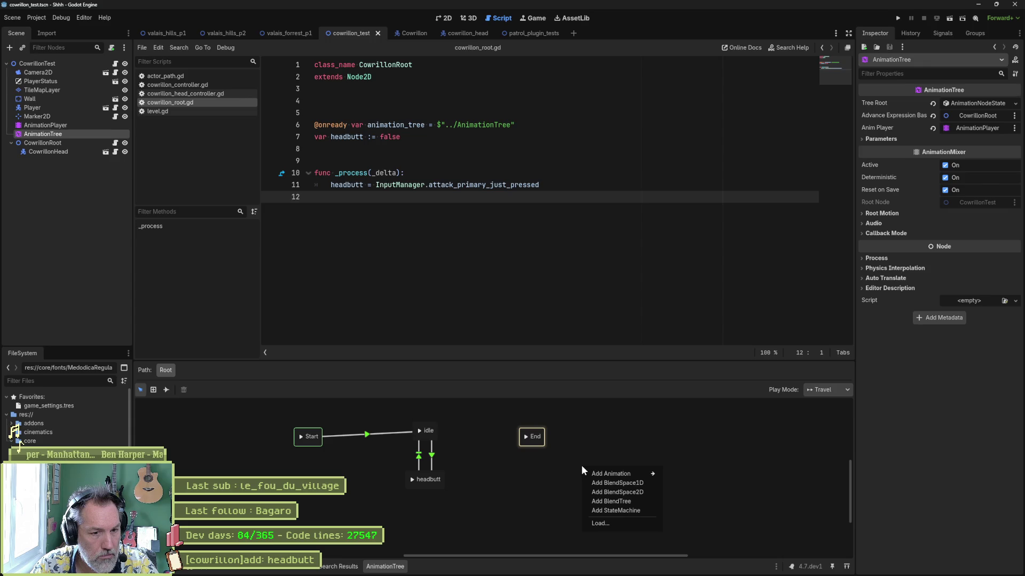
left_click(608, 500)
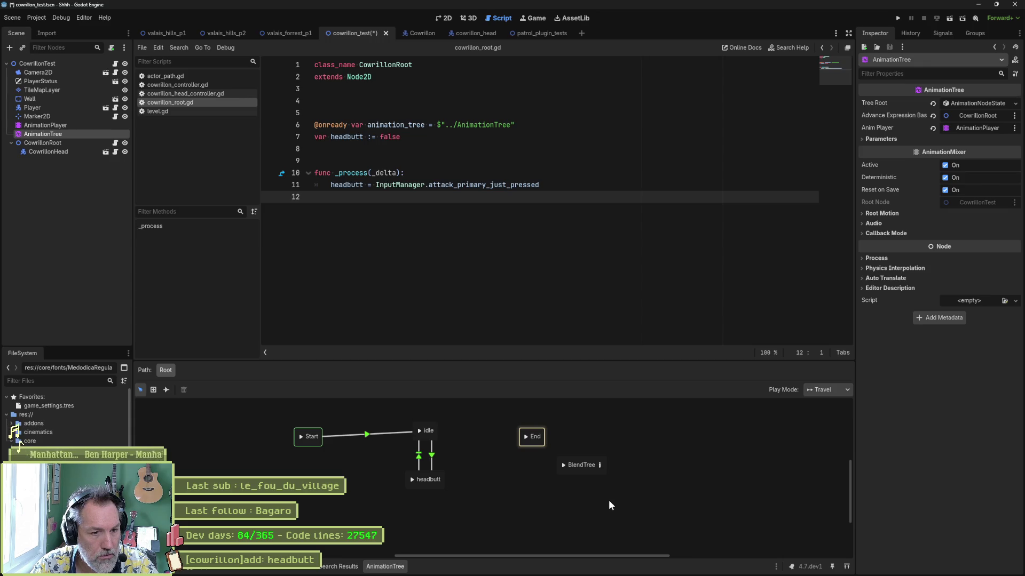
left_click(600, 465)
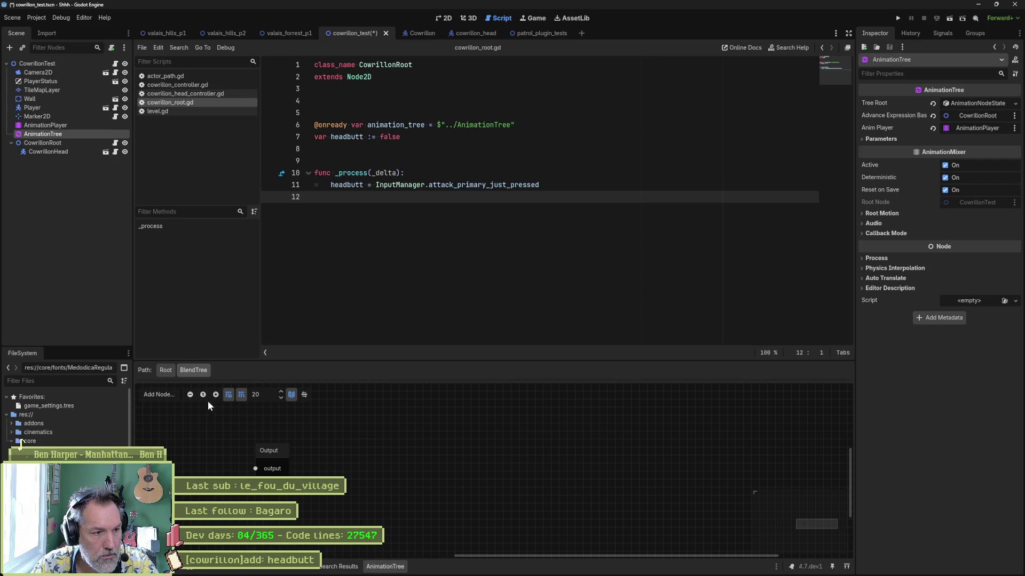
Step: Place an Animation node and an Add2 node in the BlendTree, then go back to Gemini
left_click(164, 396)
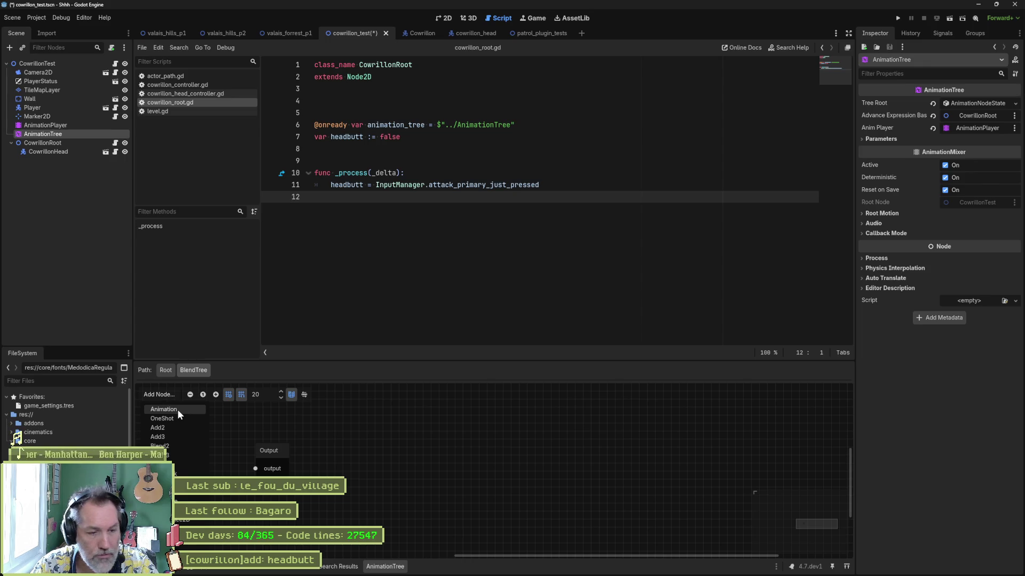
left_click(178, 410)
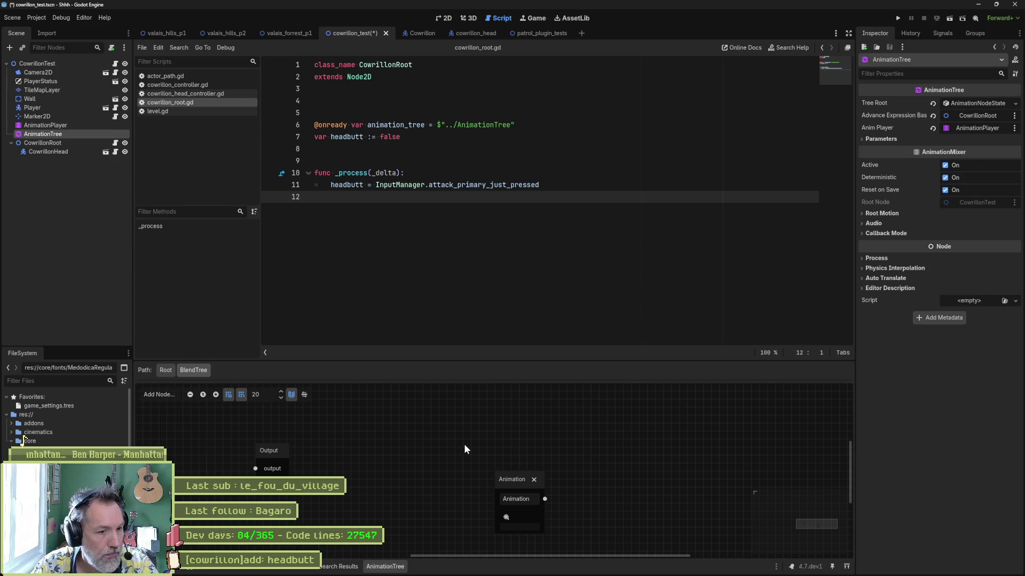
left_click_drag(512, 479, 445, 435)
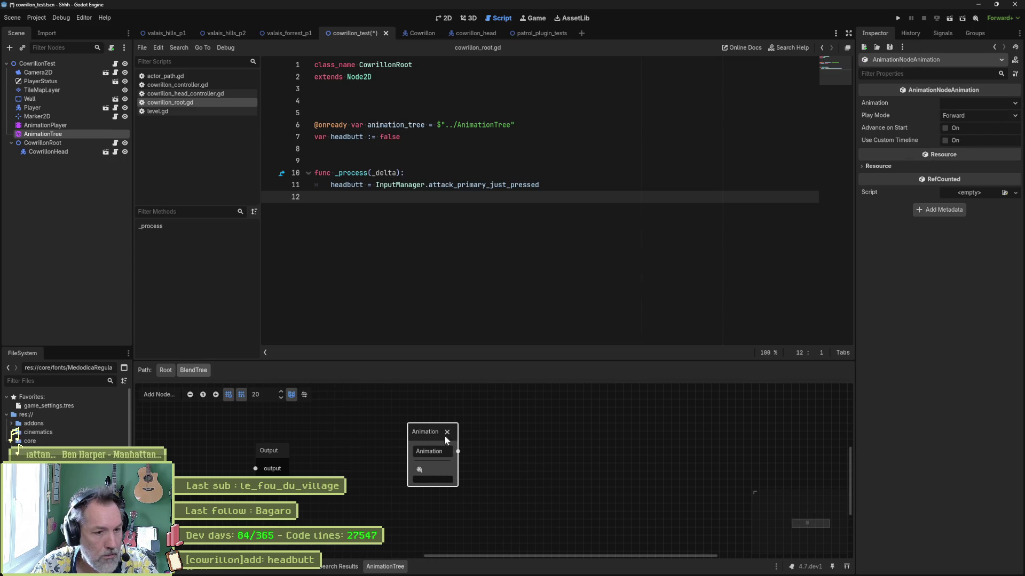
right_click(489, 450)
left_click(504, 454)
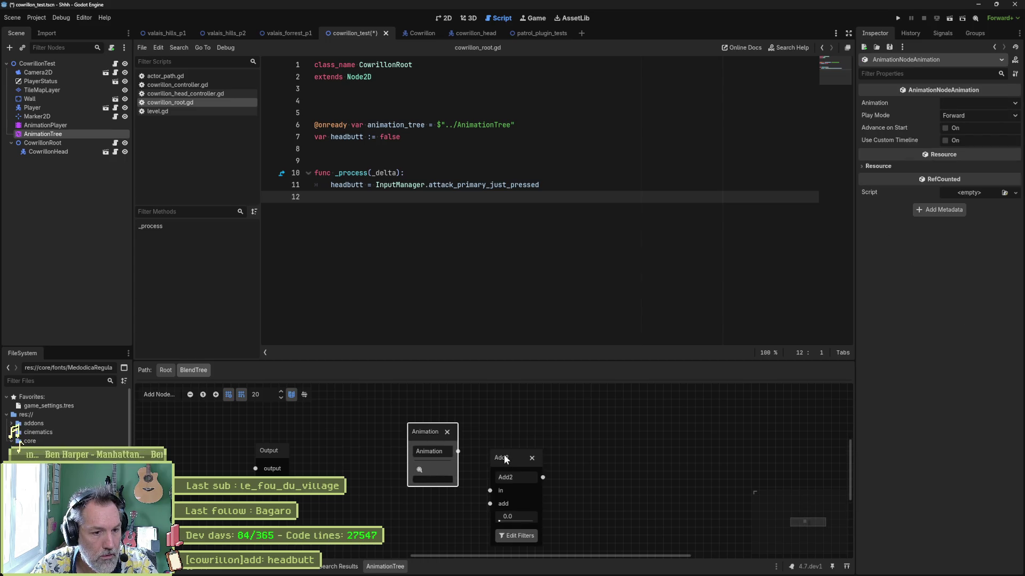
scroll(466, 432, "down", 2)
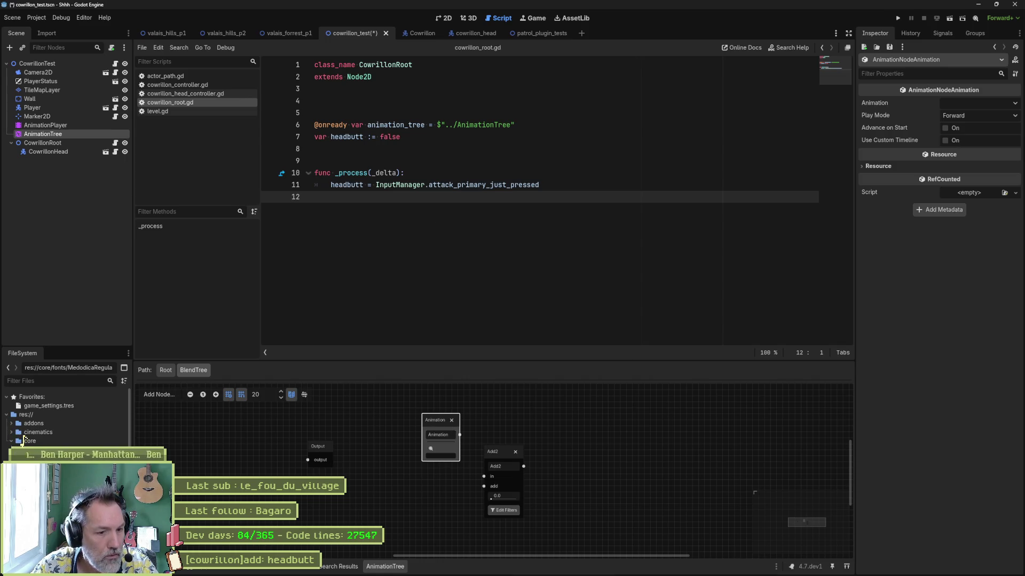
left_click(424, 567)
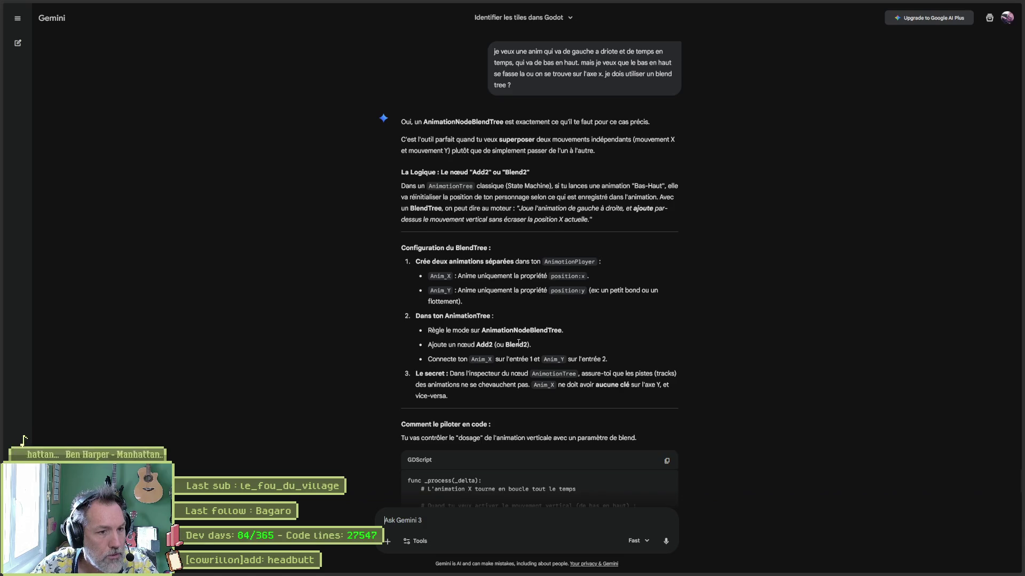
Step: Return to Godot and select the AnimationTree to show its state machine
mouse_move(512, 574)
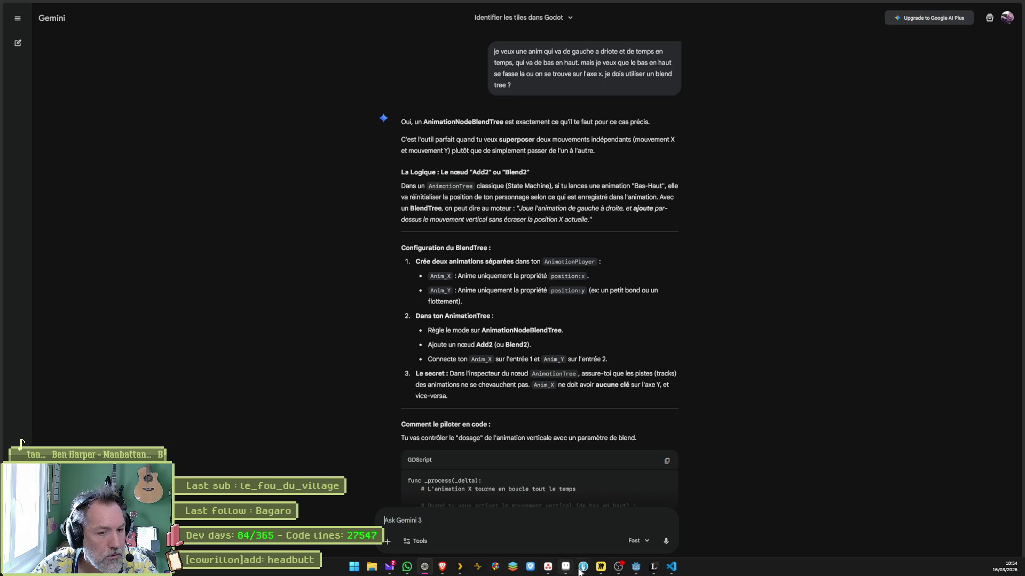
left_click(637, 567)
left_click(69, 126)
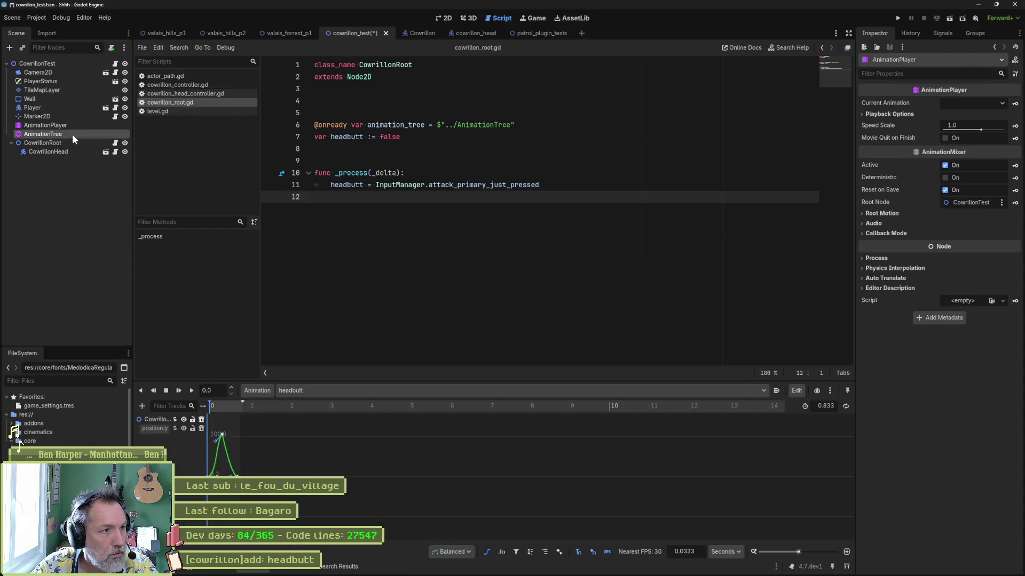
left_click(72, 134)
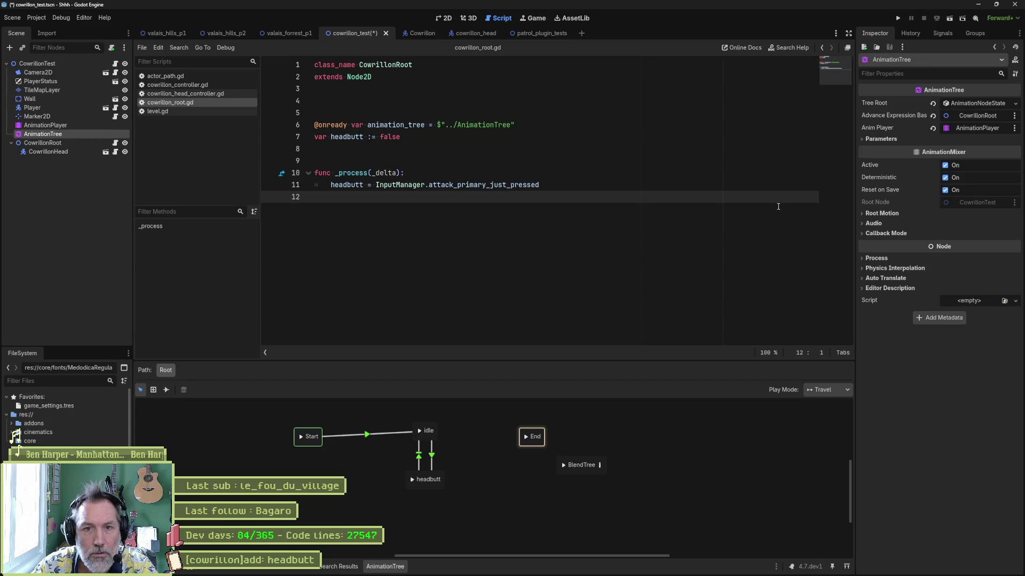
Step: Expand the AnimationTree's Parameters down to the Blend Tree entry listing Add 2, checking Gemini meanwhile
left_click(882, 139)
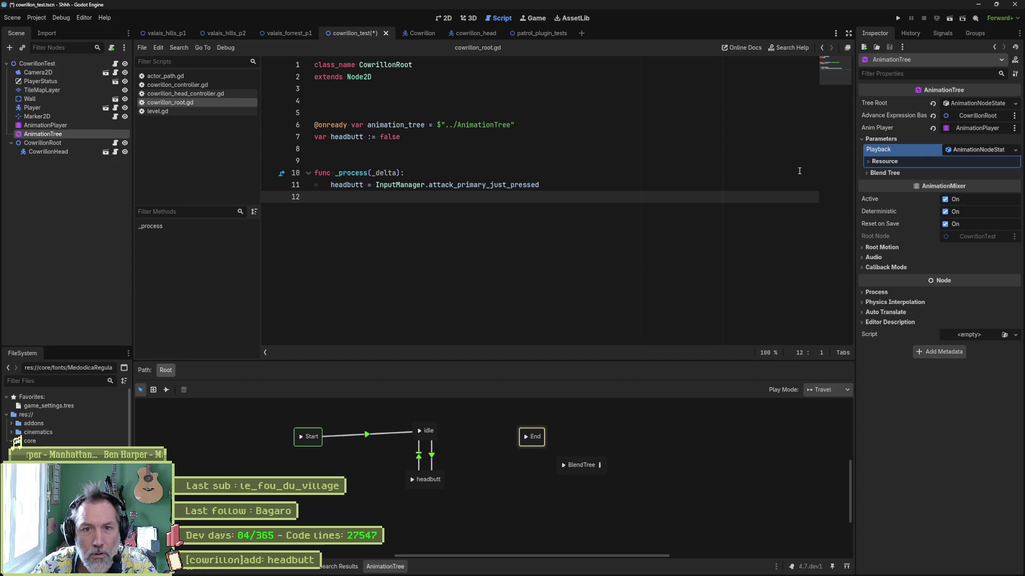
left_click(963, 149)
left_click(963, 149)
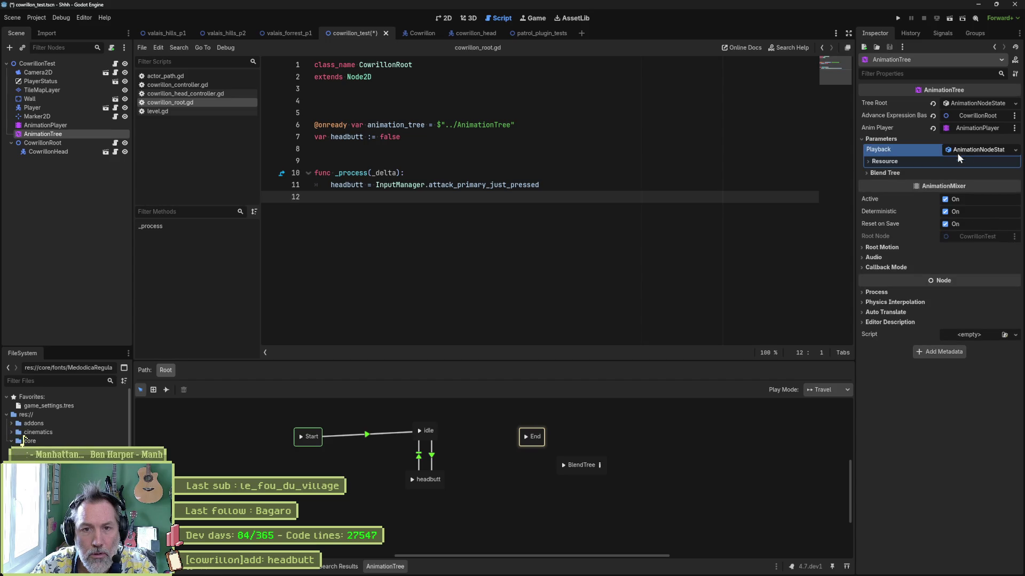
left_click(870, 171)
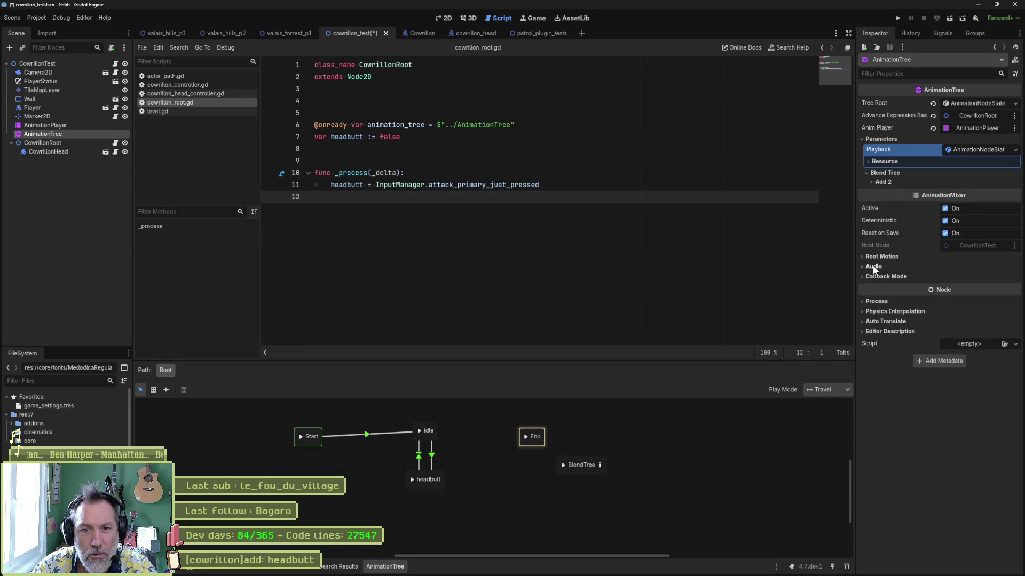
key("alt+Tab")
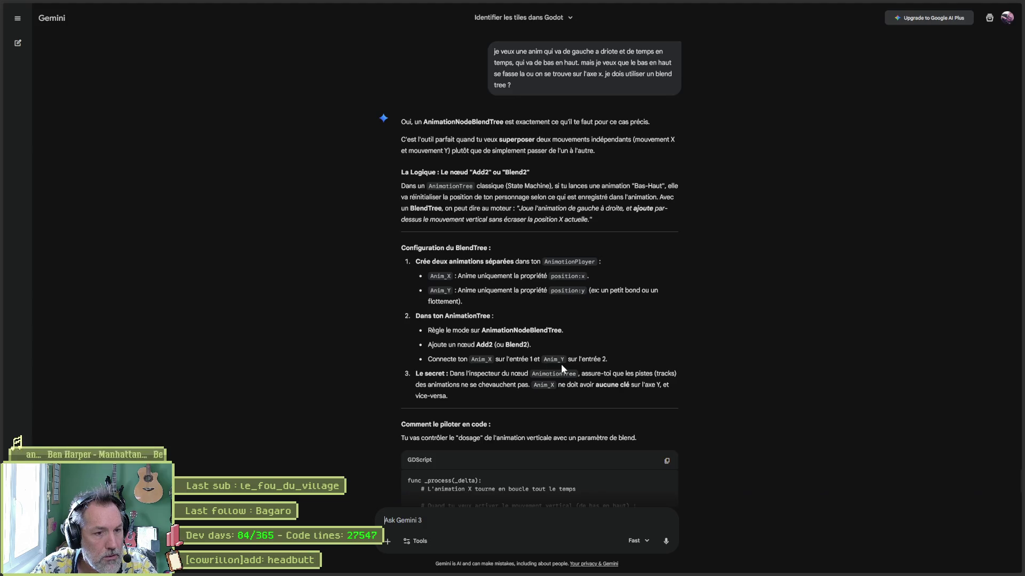
key("alt+Tab")
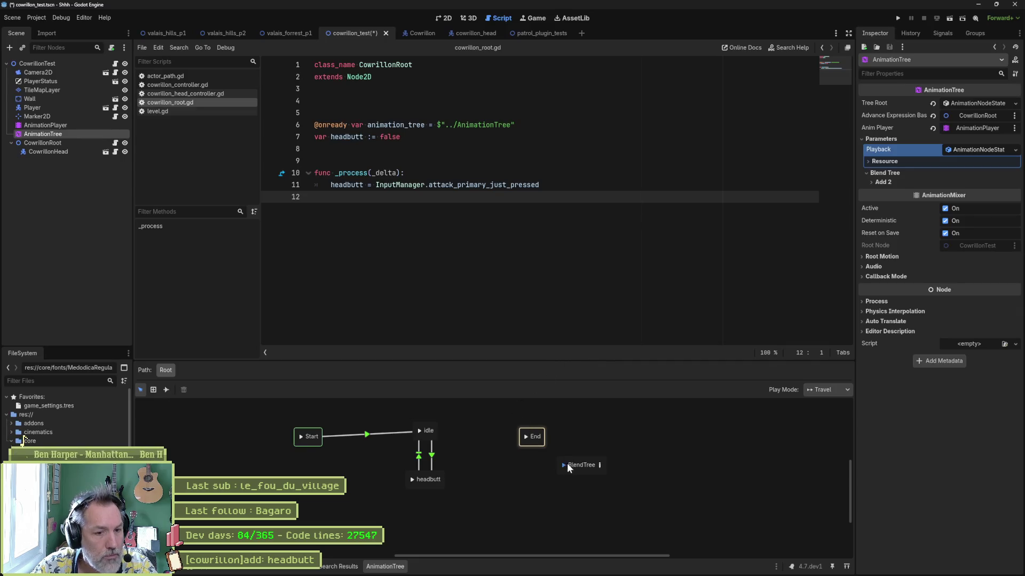
Step: Inside the BlendTree, delete the old Animation node and move Add2 toward Output
left_click(600, 466)
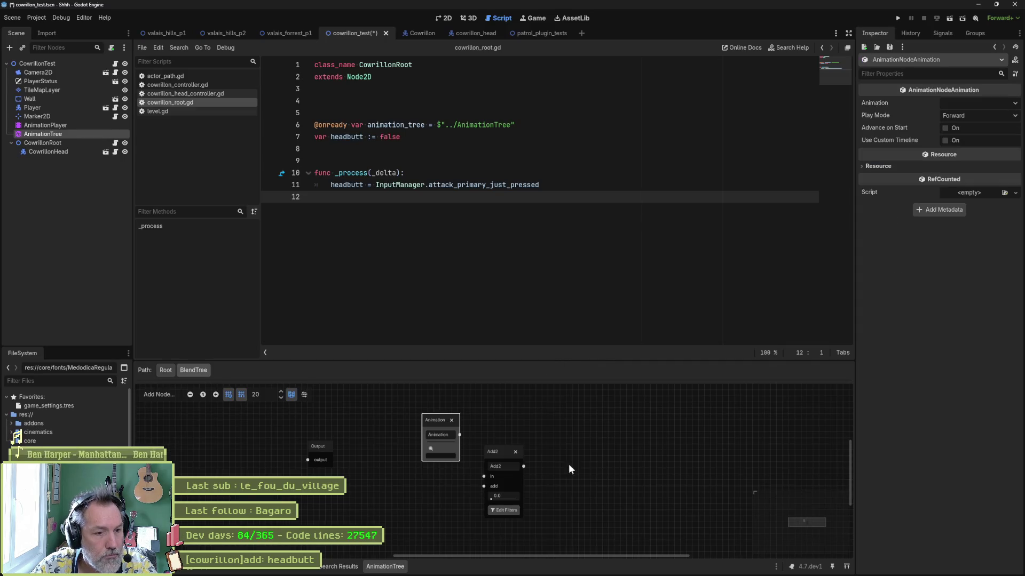
left_click(451, 421)
left_click_drag(501, 450, 422, 430)
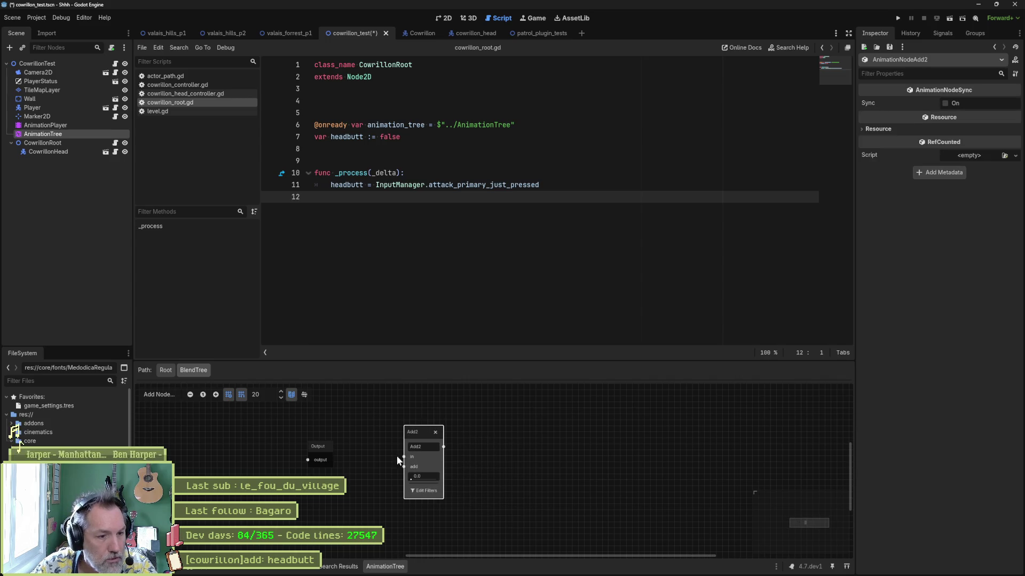
scroll(397, 460, "up", 3)
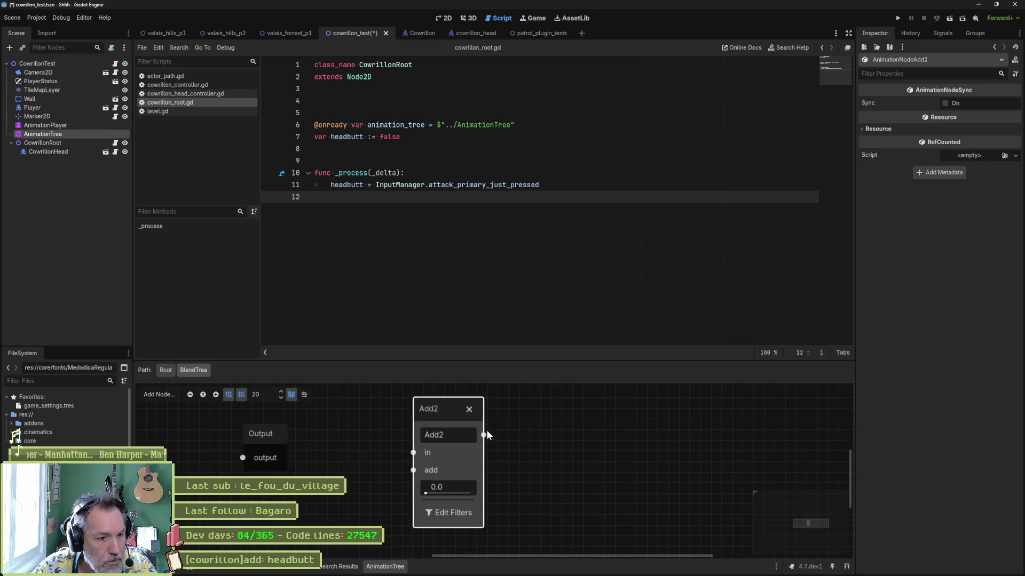
Step: Create an Animation node from Add2's in input and place it to the left
left_click_drag(485, 436, 521, 437)
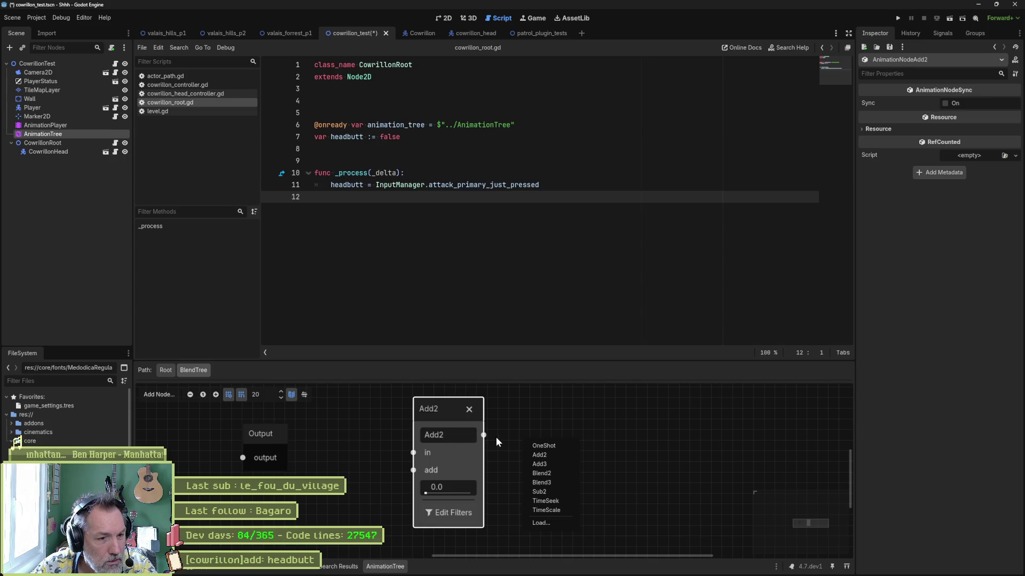
left_click(448, 454)
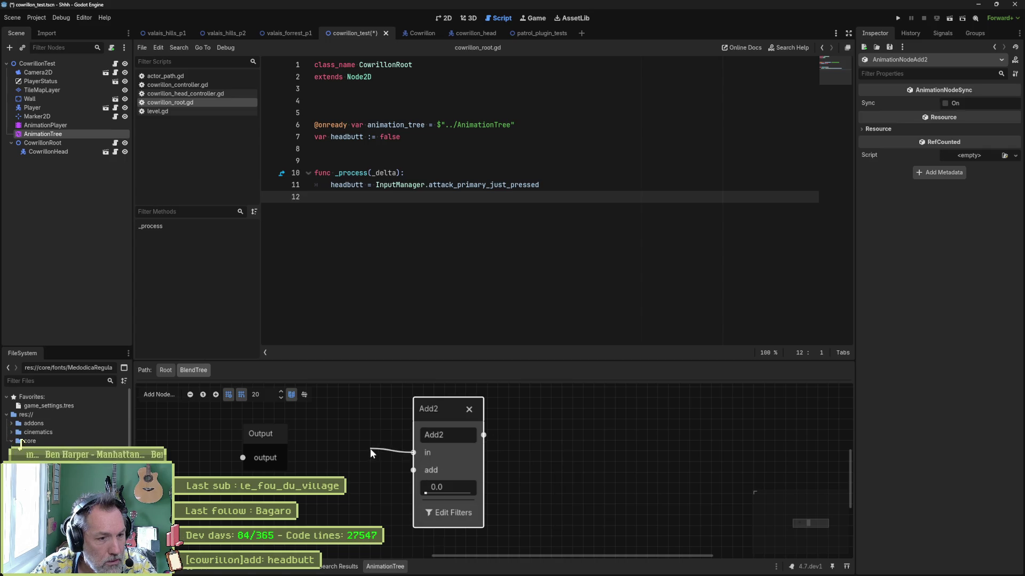
left_click_drag(371, 449, 370, 457)
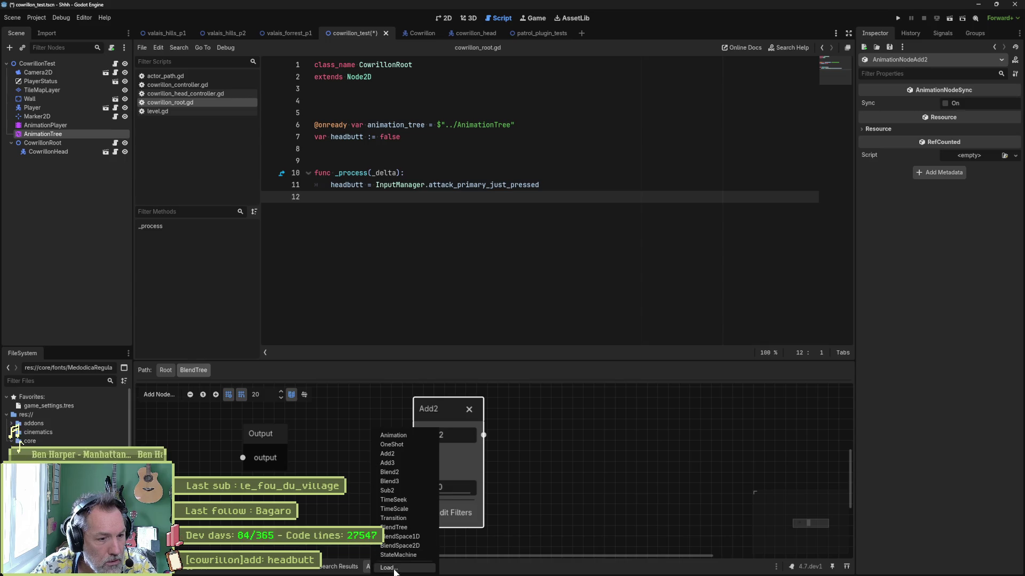
key("Escape")
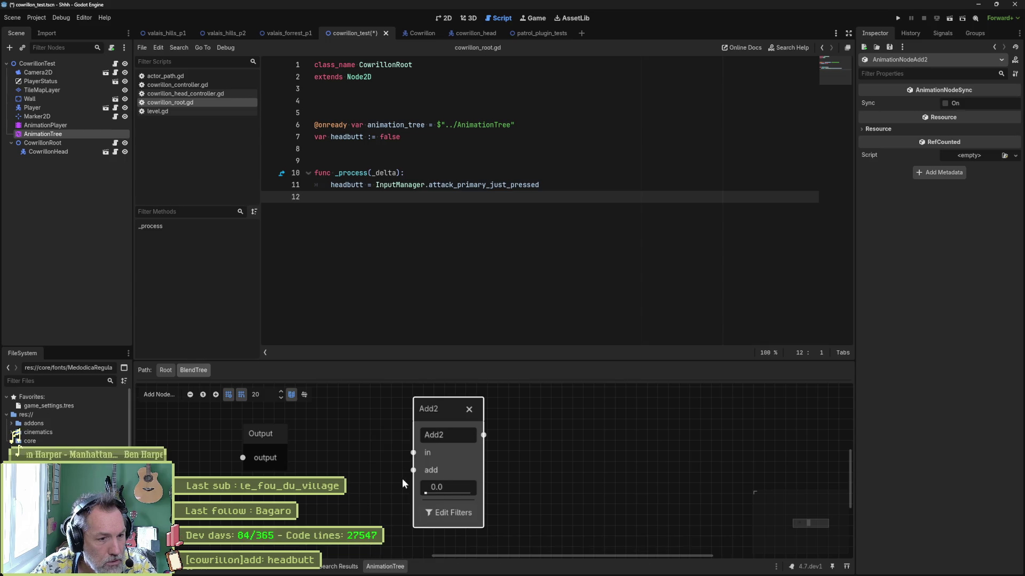
left_click_drag(414, 453, 374, 456)
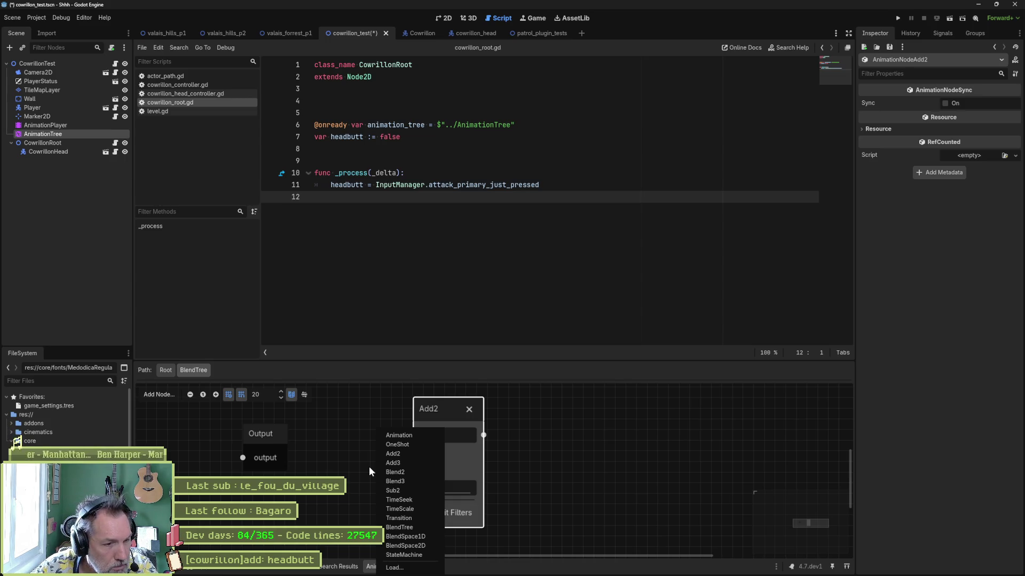
left_click(398, 436)
left_click_drag(401, 453, 341, 430)
Step: Set the first Animation node to idle and rearrange it and the Add2 node
double_click(358, 456)
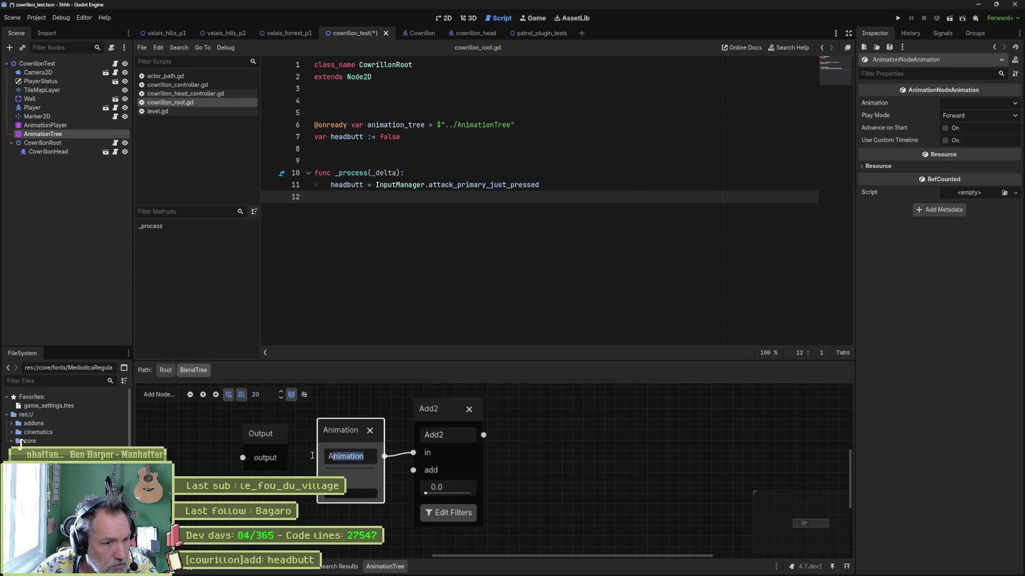
left_click(351, 493)
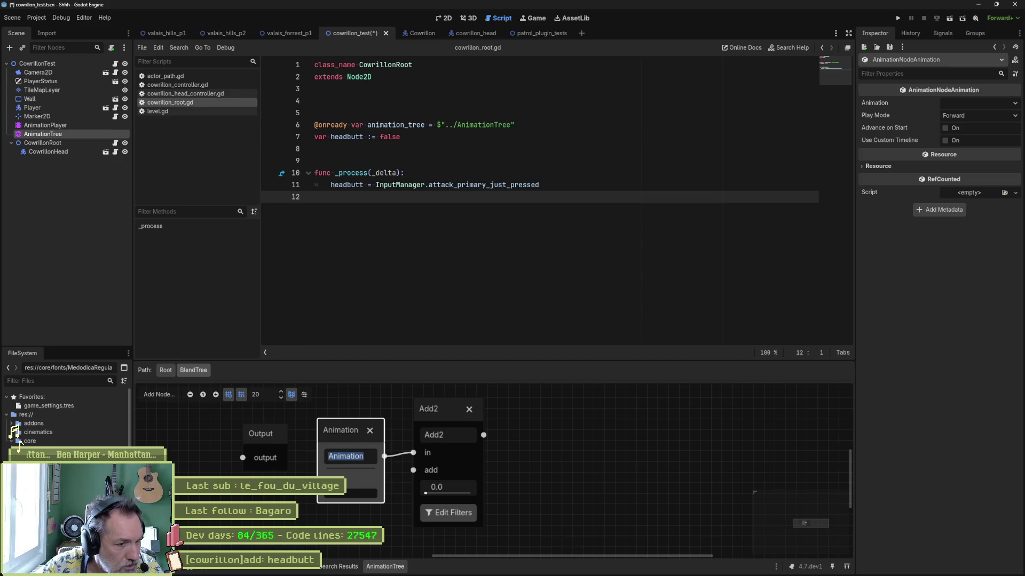
left_click(355, 512)
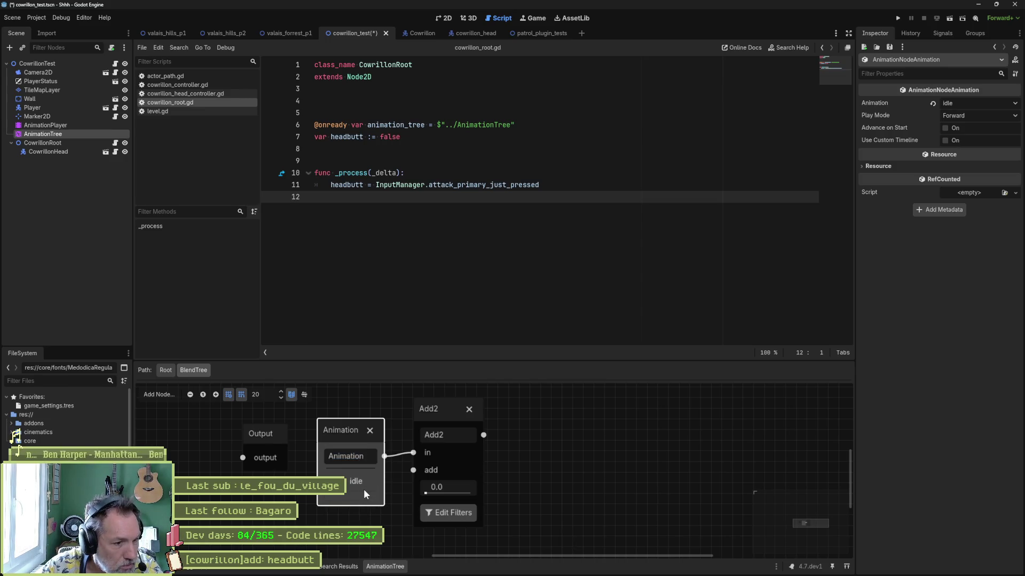
left_click_drag(374, 432, 363, 425)
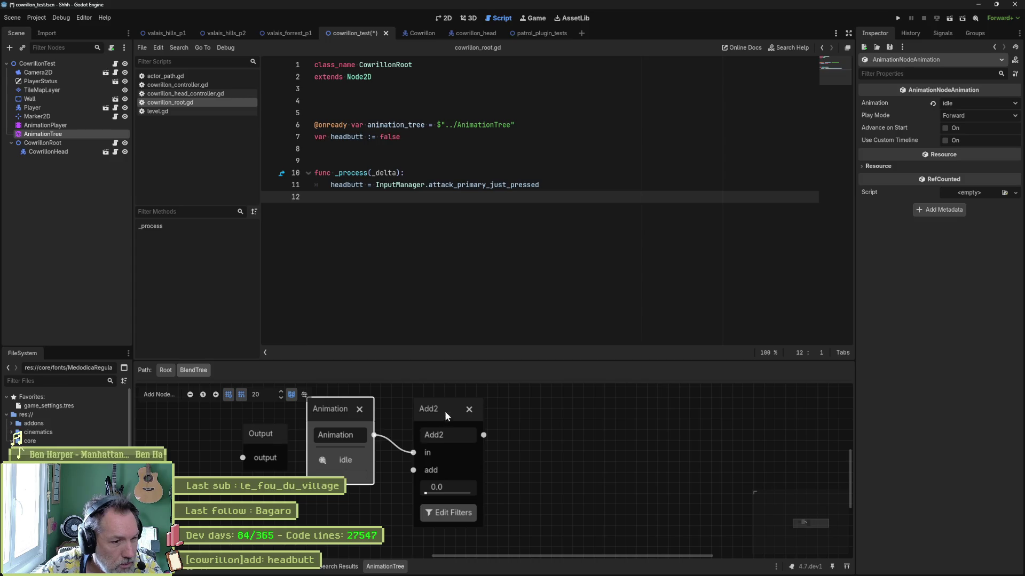
left_click_drag(446, 414, 497, 433)
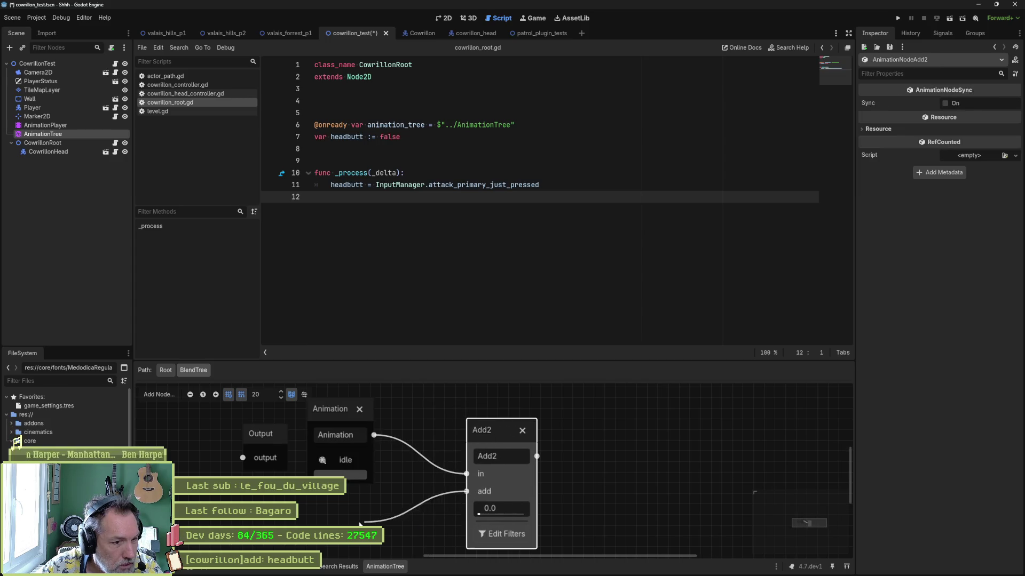
Step: Create Animation 2 from Add2's add input and set it to play headbutt
left_click_drag(359, 523, 342, 501)
left_click(398, 440)
scroll(405, 471, "down", 2)
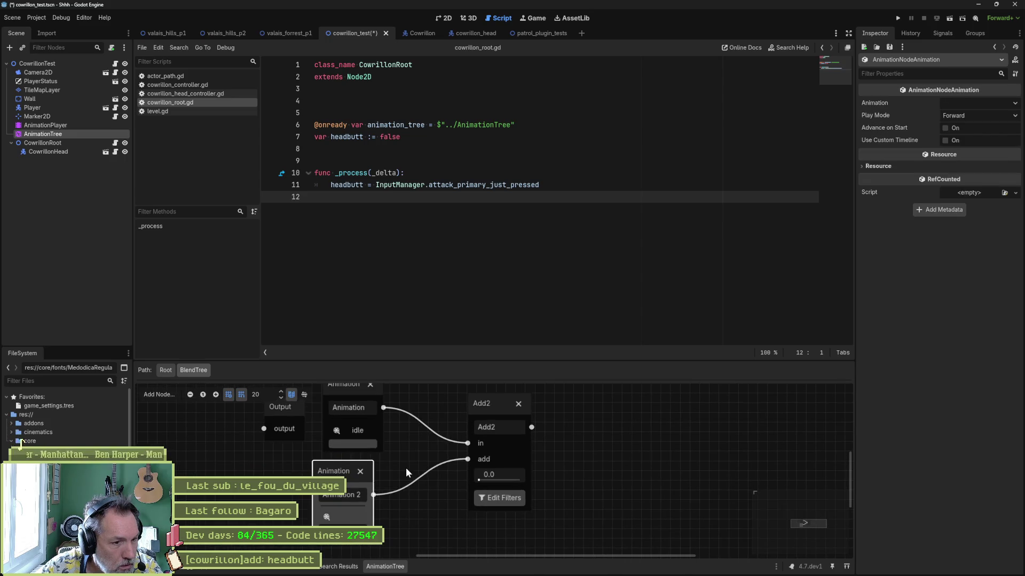
left_click(326, 517)
left_click(347, 543)
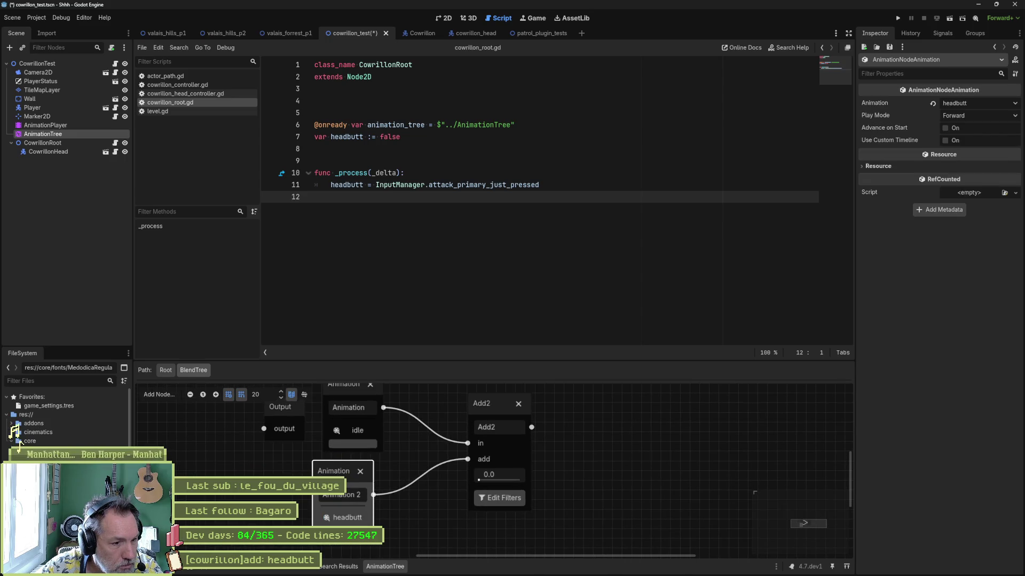
left_click_drag(338, 471, 349, 466)
left_click_drag(417, 441, 412, 463)
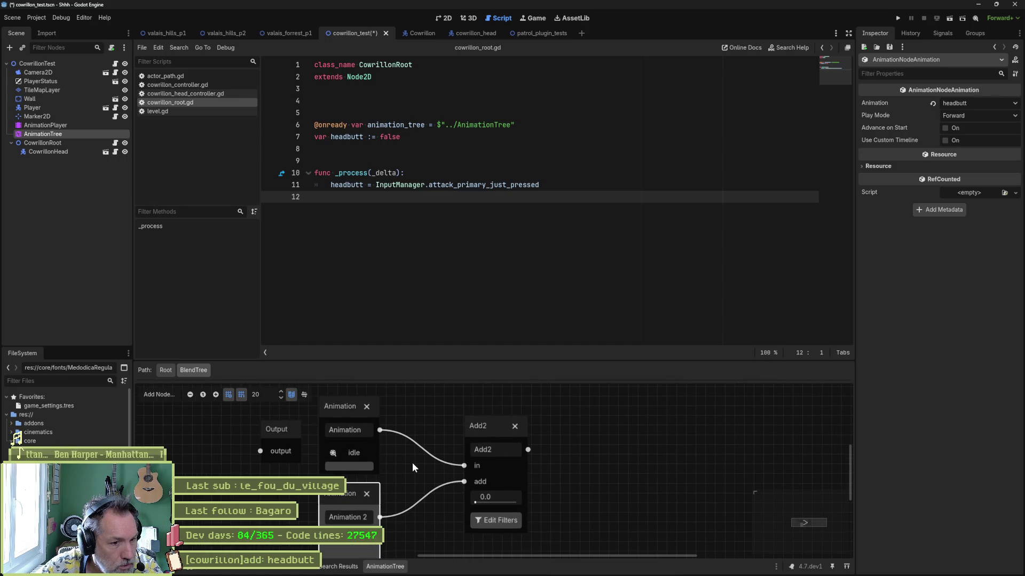
Step: Move the Output node right of Add2 and wire Add2's output into it
left_click(444, 18)
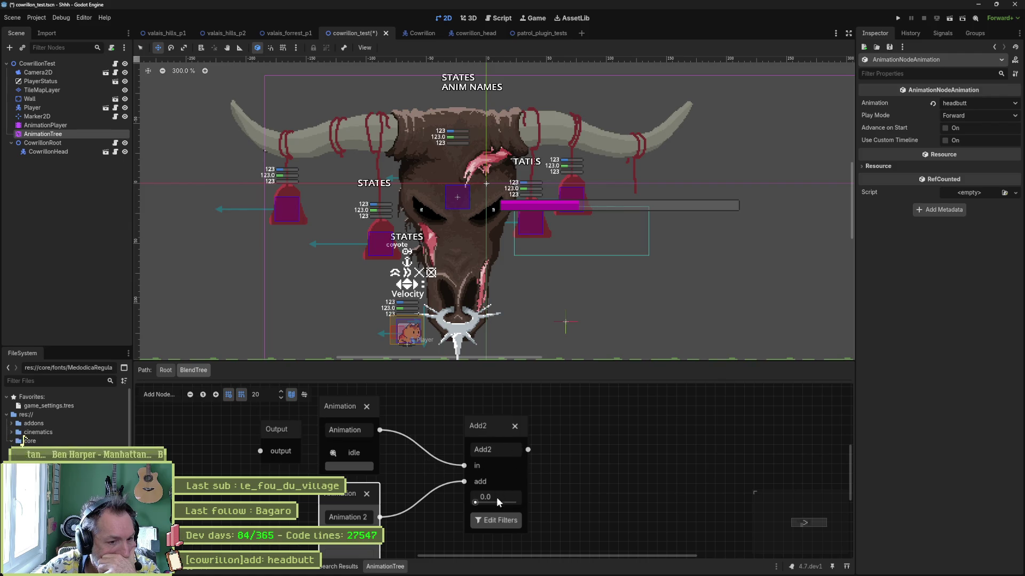
mouse_move(290, 444)
left_mouse_down()
mouse_move(515, 443)
mouse_move(645, 474)
mouse_move(619, 459)
left_mouse_up()
left_click_drag(534, 450, 590, 466)
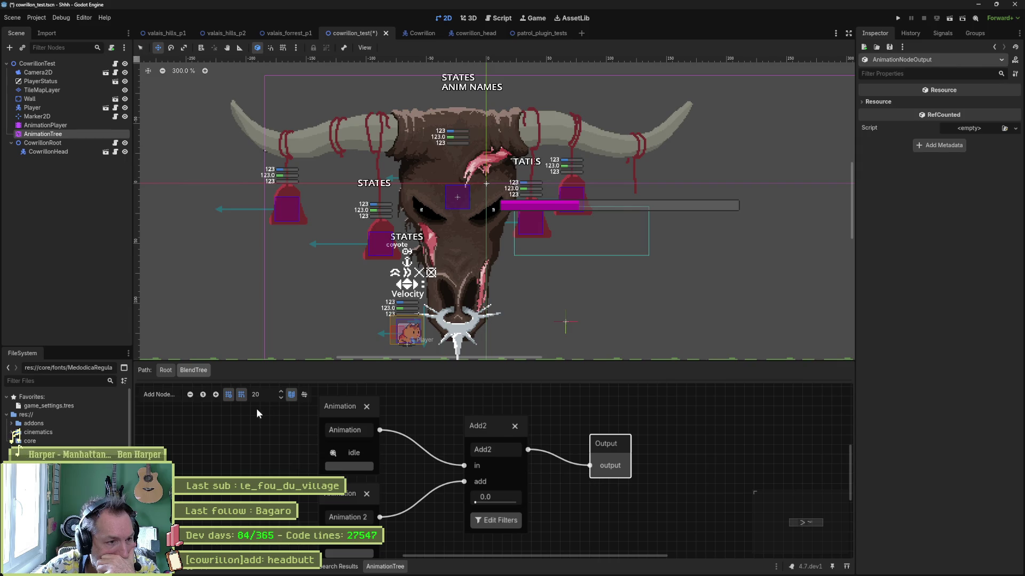
Step: In the root state machine, connect Start to BlendTree and move BlendTree beside Start
left_click(167, 370)
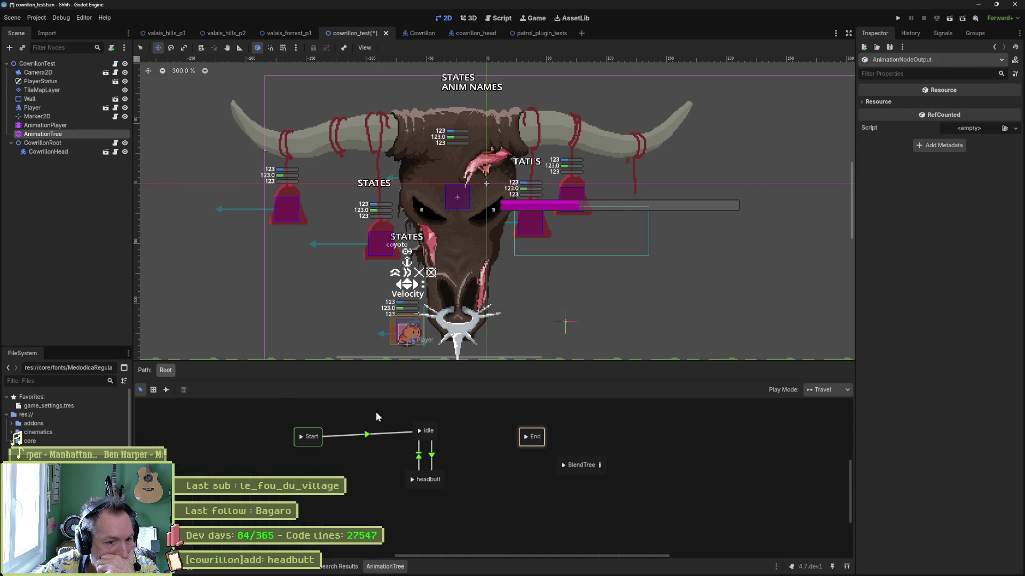
left_click(166, 390)
left_click_drag(312, 436, 560, 462)
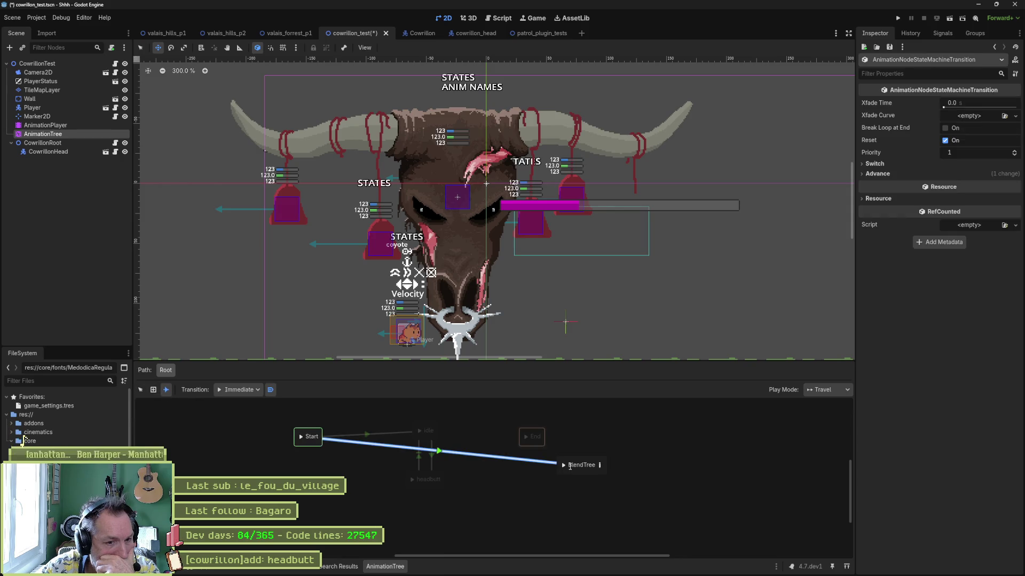
right_click(479, 482)
left_click(308, 401)
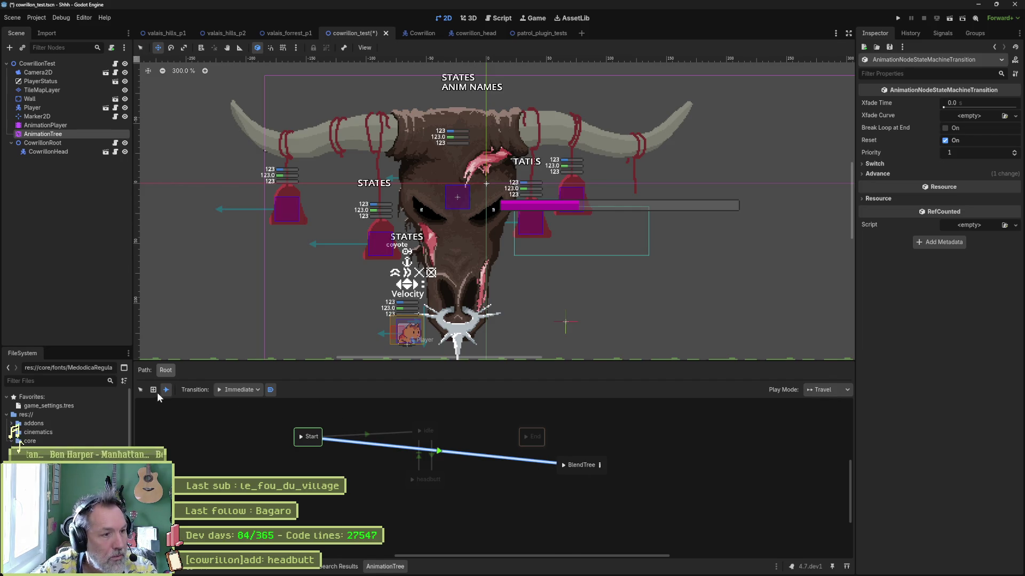
left_click(140, 389)
left_click_drag(563, 466, 302, 477)
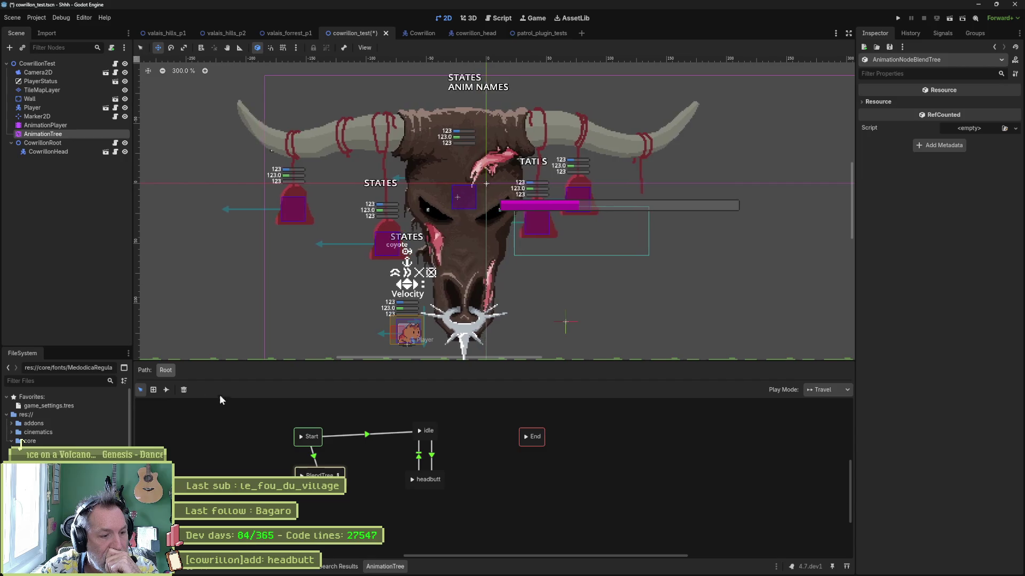
left_click(872, 103)
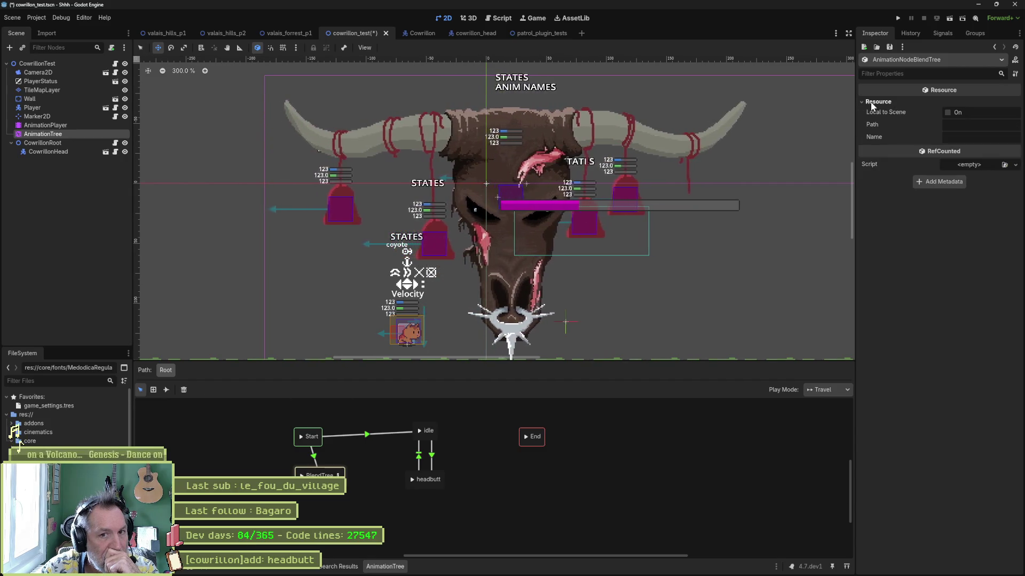
Step: In the BlendTree, slide Add2's add amount to 1.0, then about 0.2, and back to 0.0
left_click(337, 475)
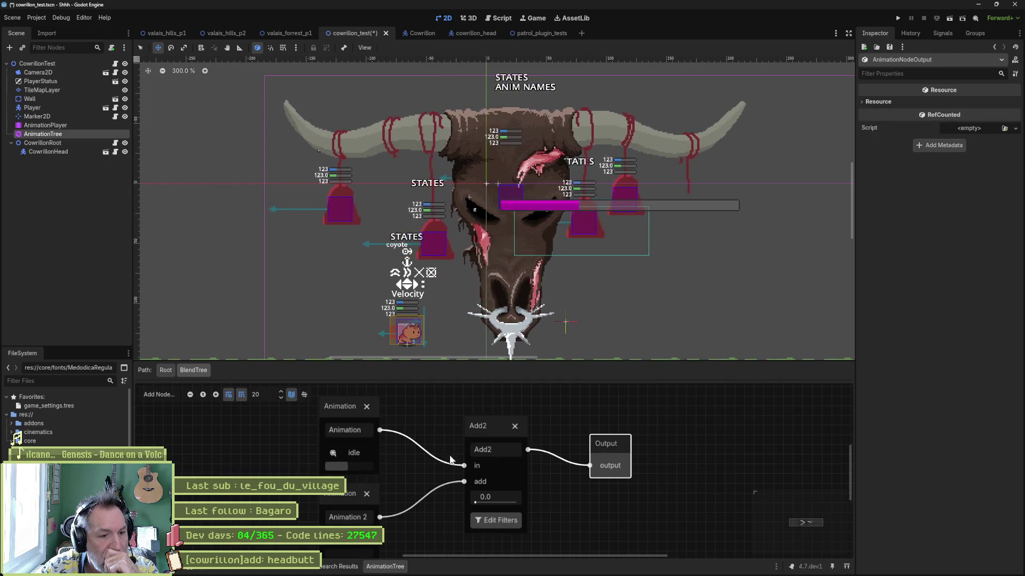
left_click(490, 502)
mouse_move(497, 503)
left_mouse_down()
mouse_move(533, 504)
mouse_move(451, 502)
mouse_move(531, 502)
mouse_move(463, 503)
left_mouse_up()
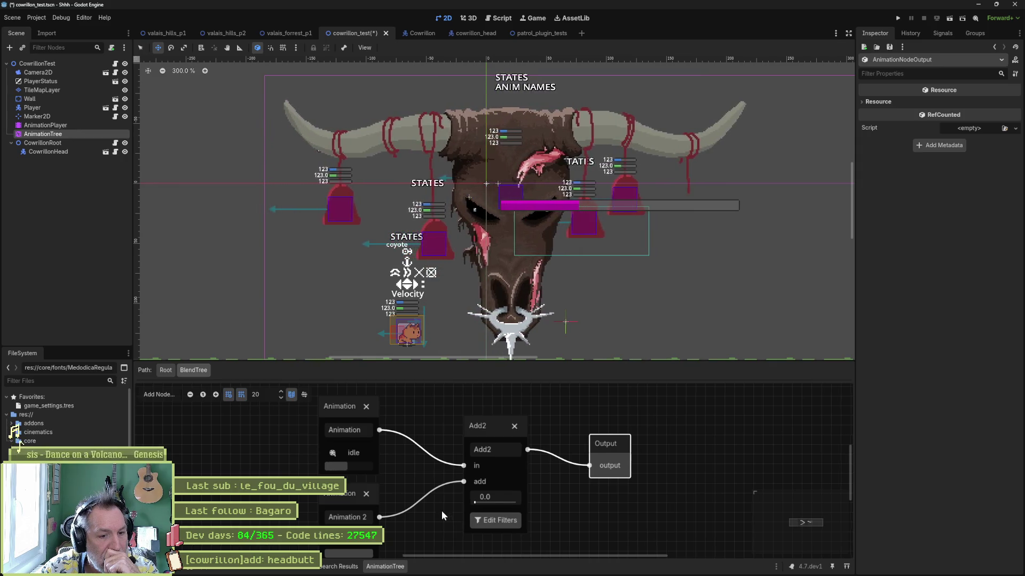
left_click_drag(441, 511, 437, 506)
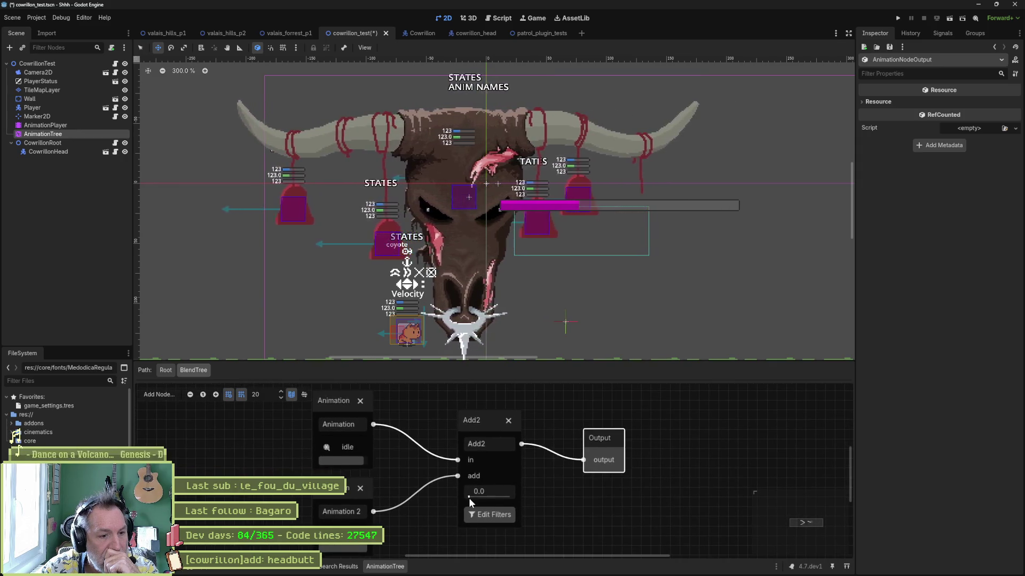
mouse_move(475, 496)
left_mouse_down()
mouse_move(458, 500)
mouse_move(527, 495)
left_mouse_up()
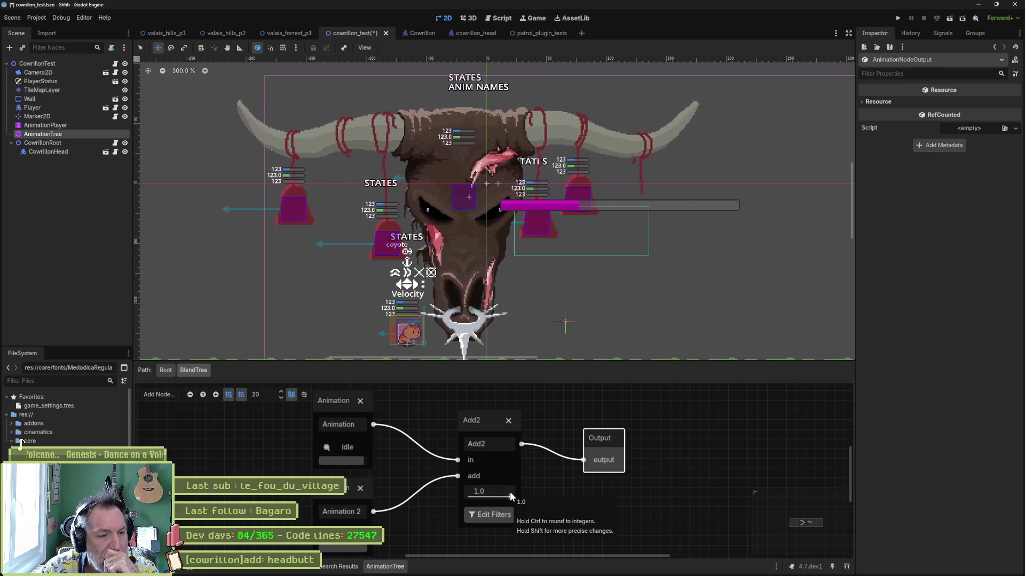
left_click_drag(510, 491, 430, 492)
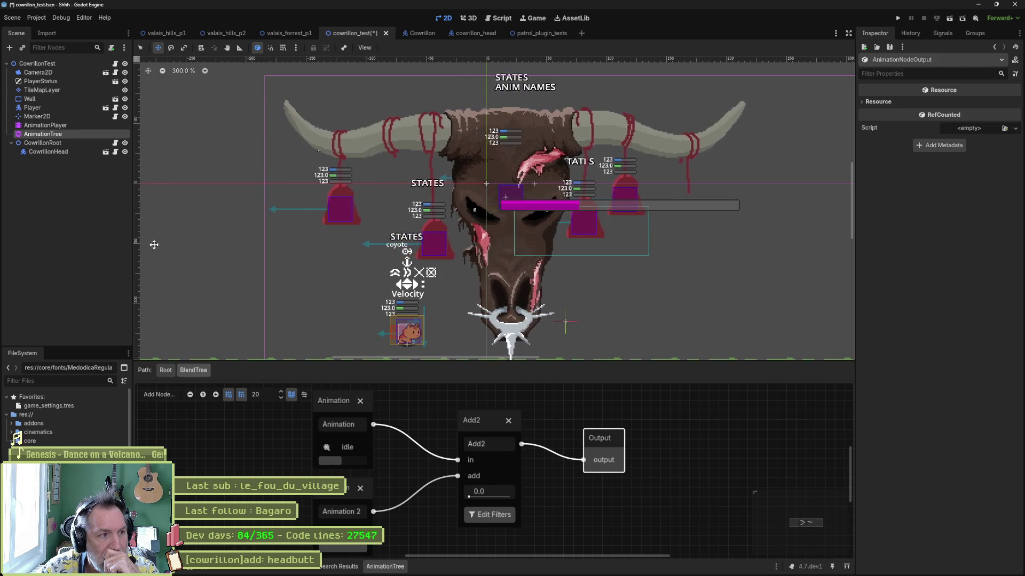
Step: Turn on looping for the headbutt animation in the AnimationPlayer
left_click(59, 126)
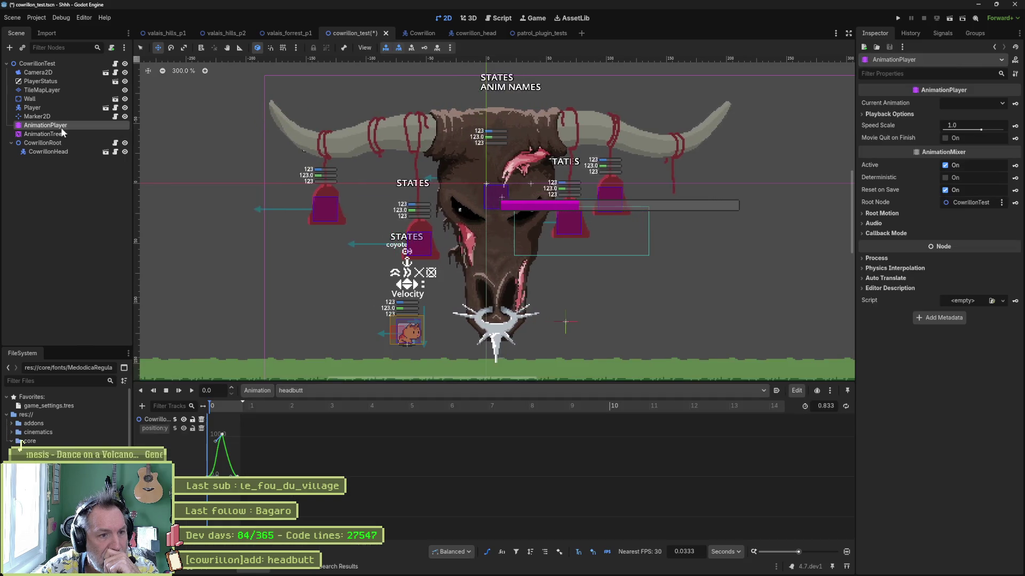
left_click(312, 391)
left_click(846, 406)
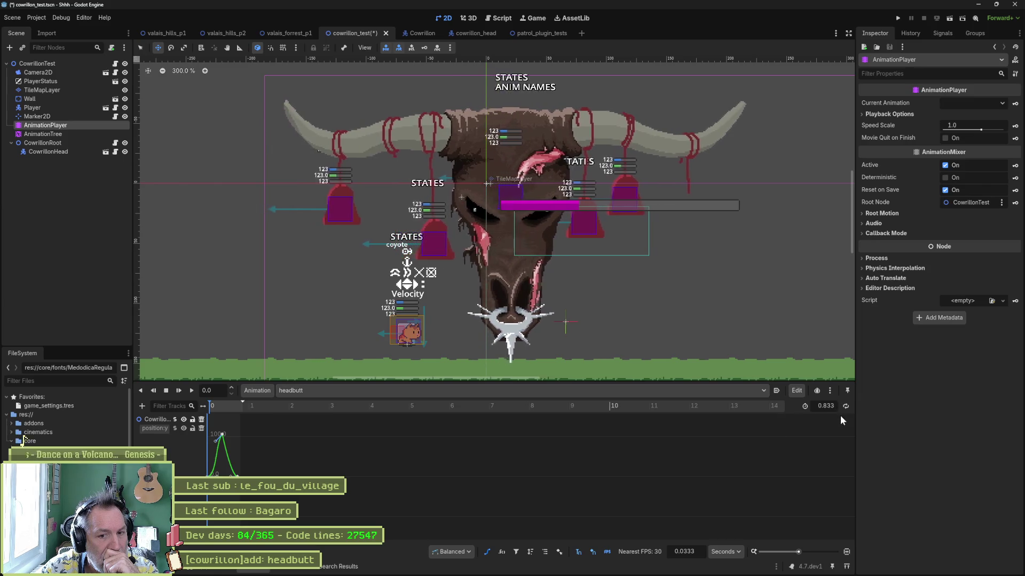
Step: Preview the headbutt state in the AnimationTree, then open the BlendTree and raise Add2's amount
left_click(70, 135)
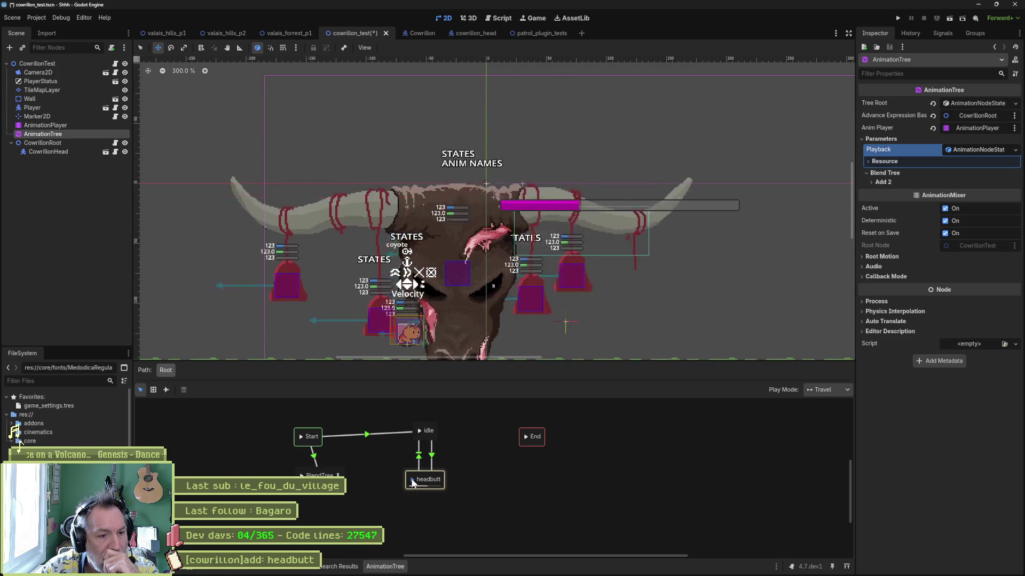
left_click(412, 483)
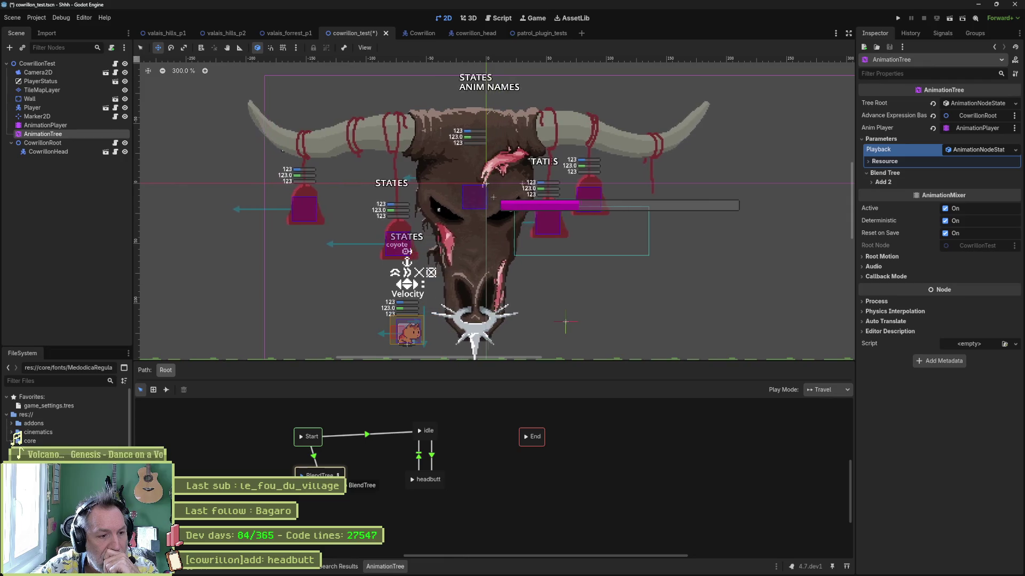
left_click(337, 475)
left_click_drag(479, 491, 508, 492)
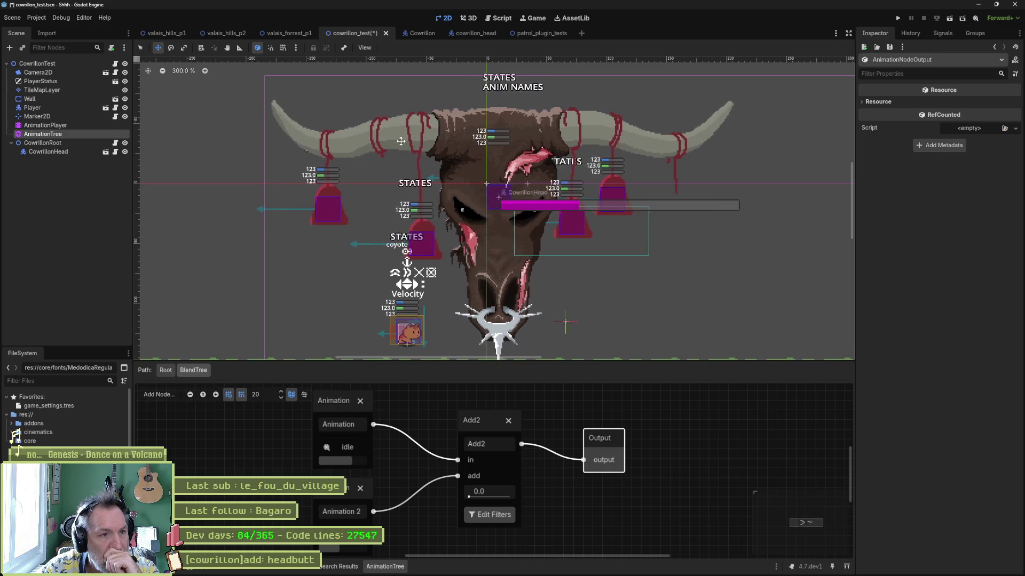
Step: Select the AnimationTree and display its state machine graph
left_click(45, 125)
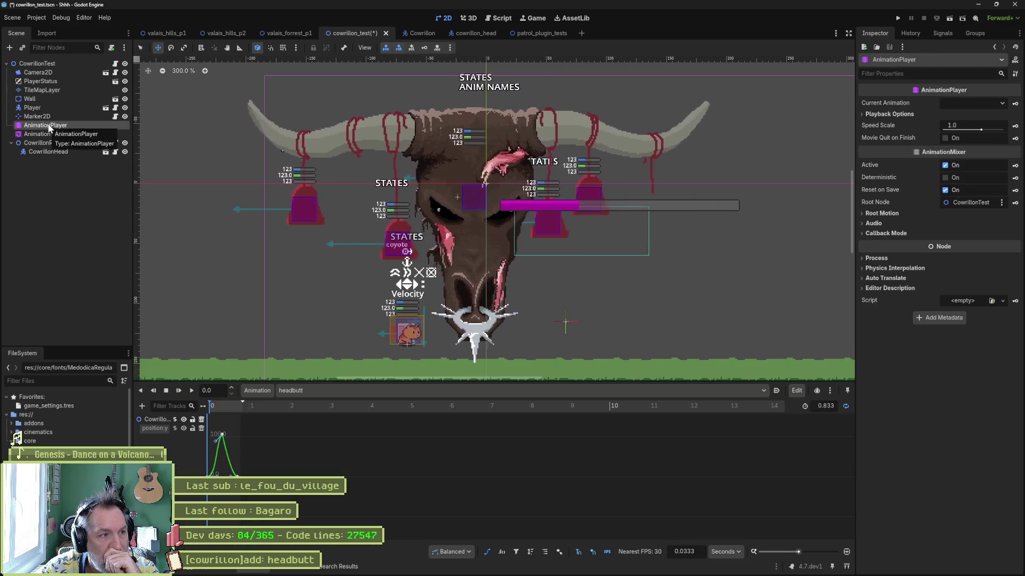
left_click(56, 119)
left_click(61, 133)
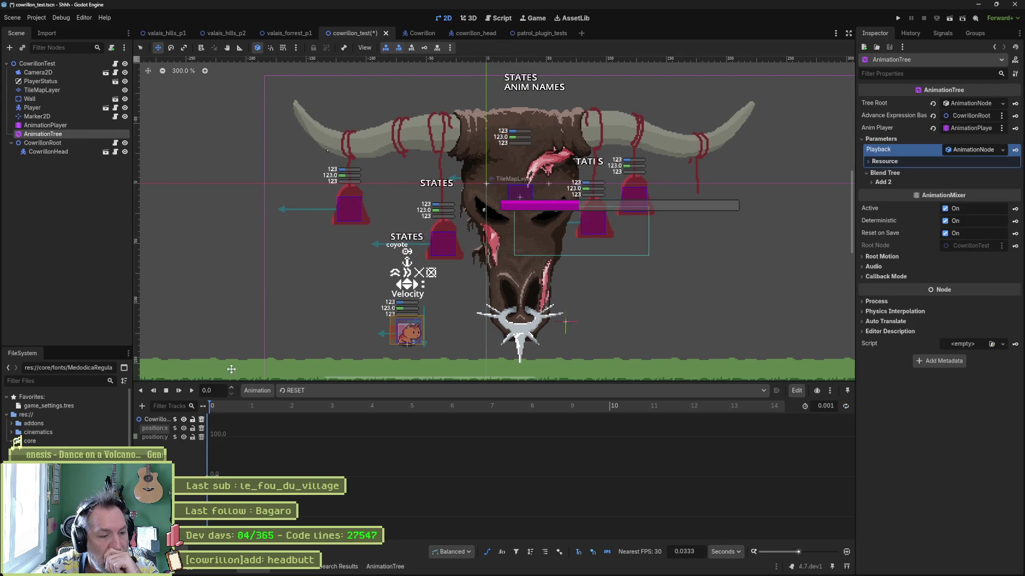
left_click(384, 566)
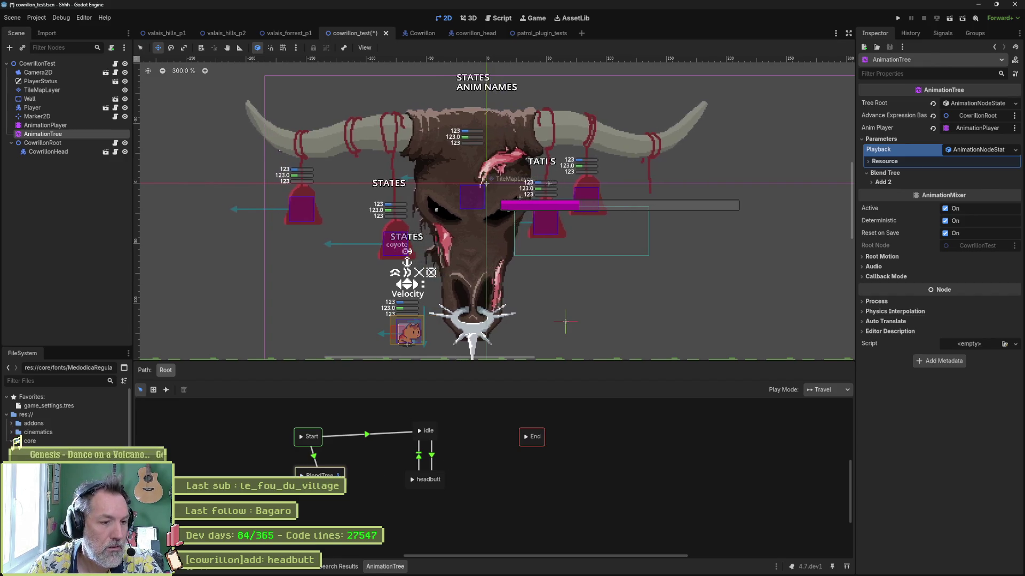
Step: Set Add2's add amount to 1 in the BlendTree, then go back to the root state machine
left_click(337, 475)
type("1")
key("Return")
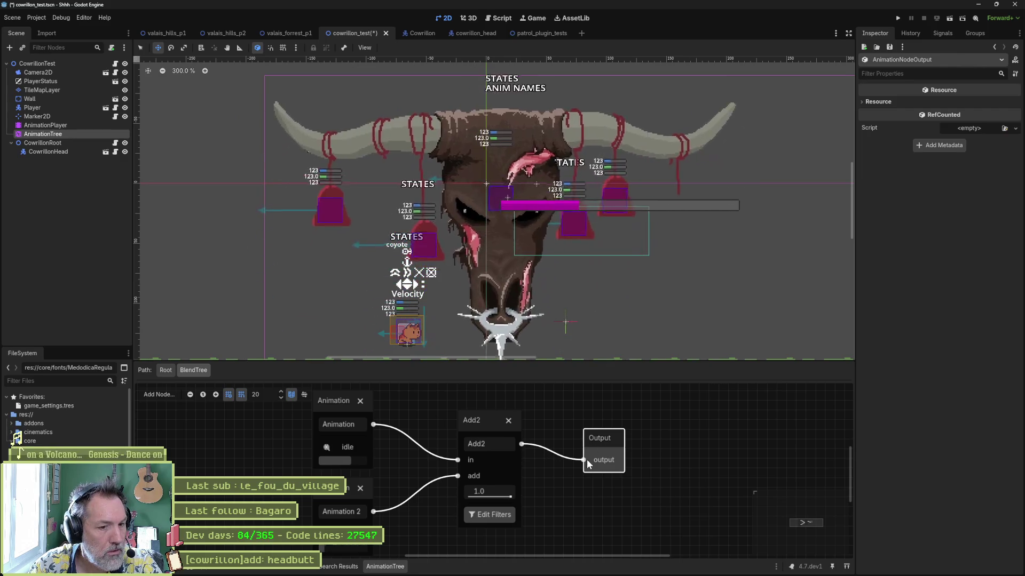
left_click(162, 370)
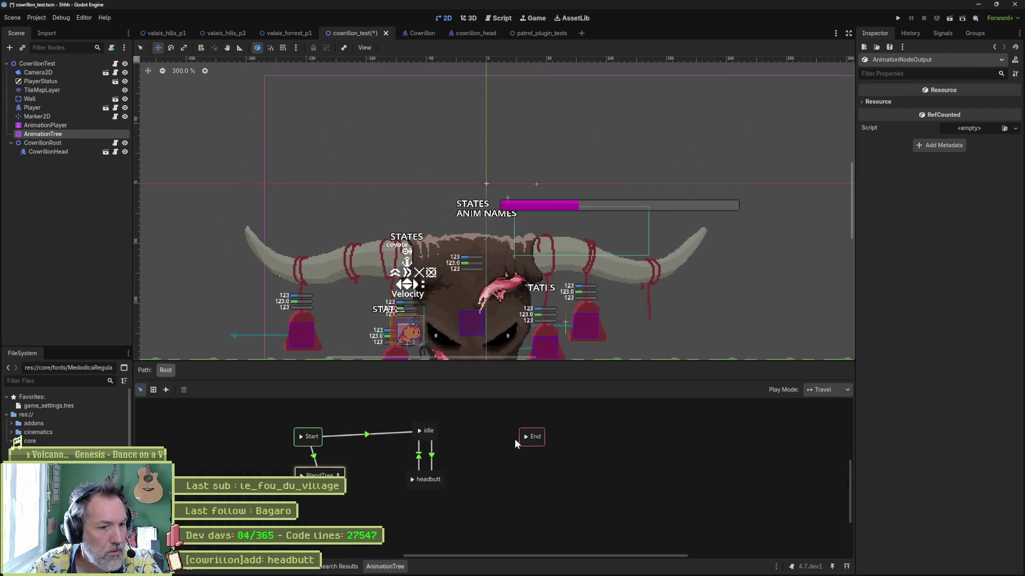
Step: View the idle animation in the AnimationPlayer, then reselect the AnimationTree
left_click(63, 125)
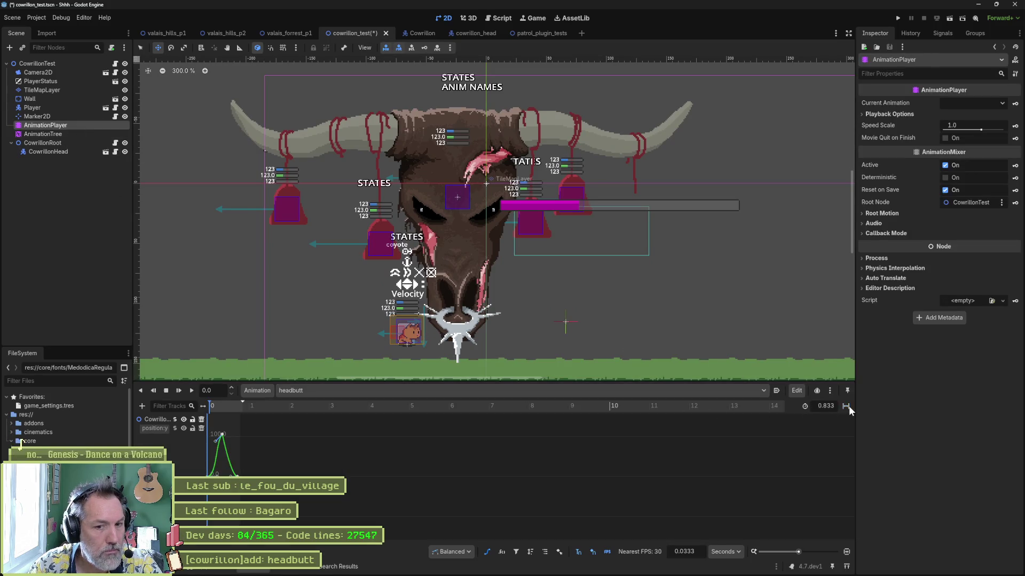
left_click(697, 392)
left_click(581, 425)
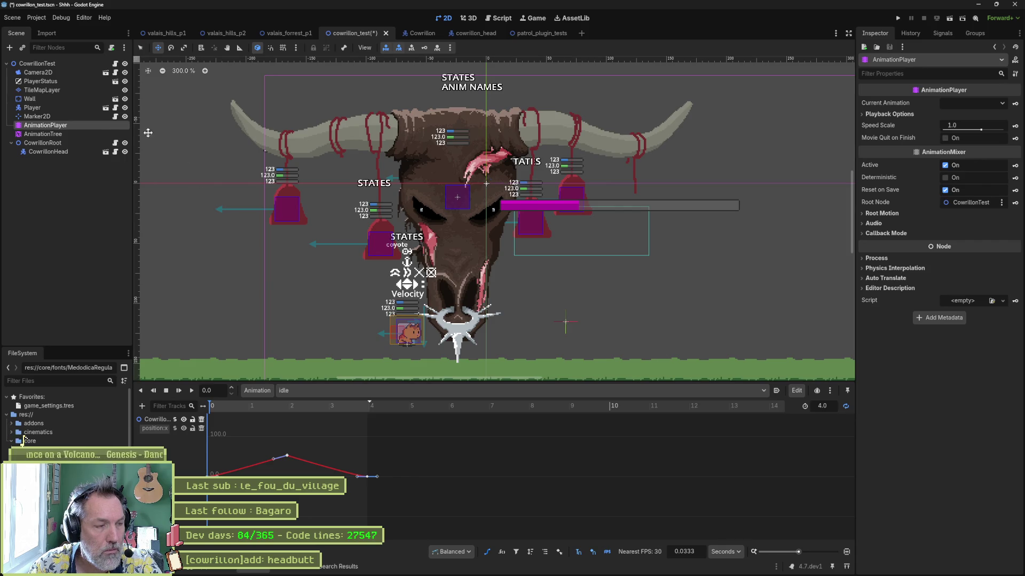
left_click(82, 134)
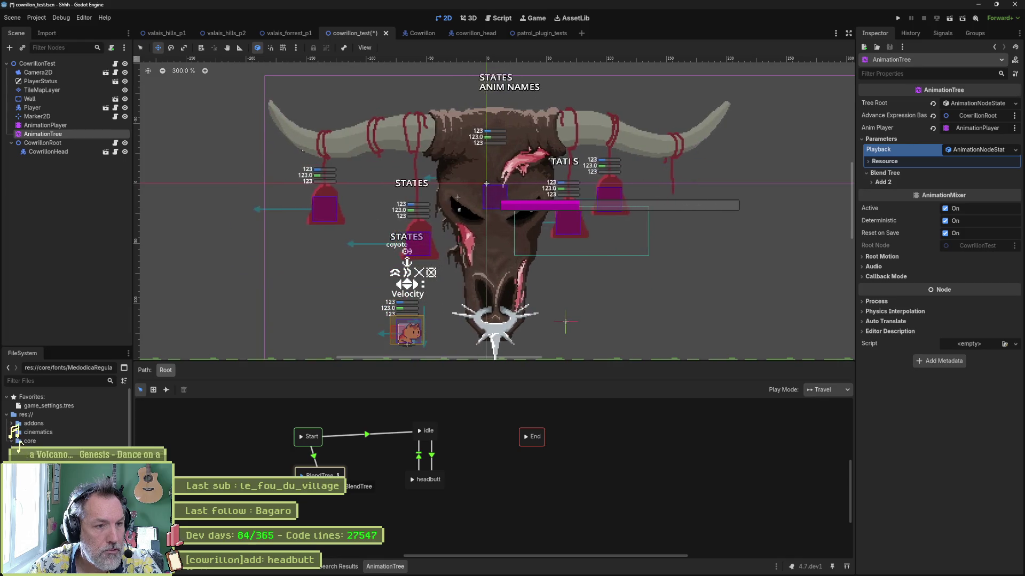
Step: Open the BlendTree, lower Add2's amount and set Animation 2 to headbutt
left_click(336, 475)
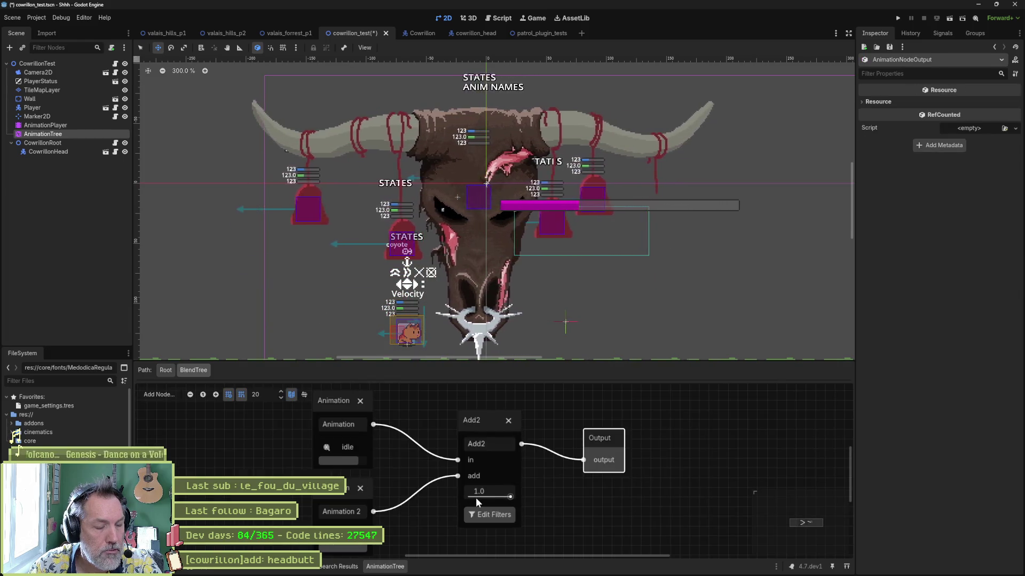
left_click_drag(489, 497, 468, 497)
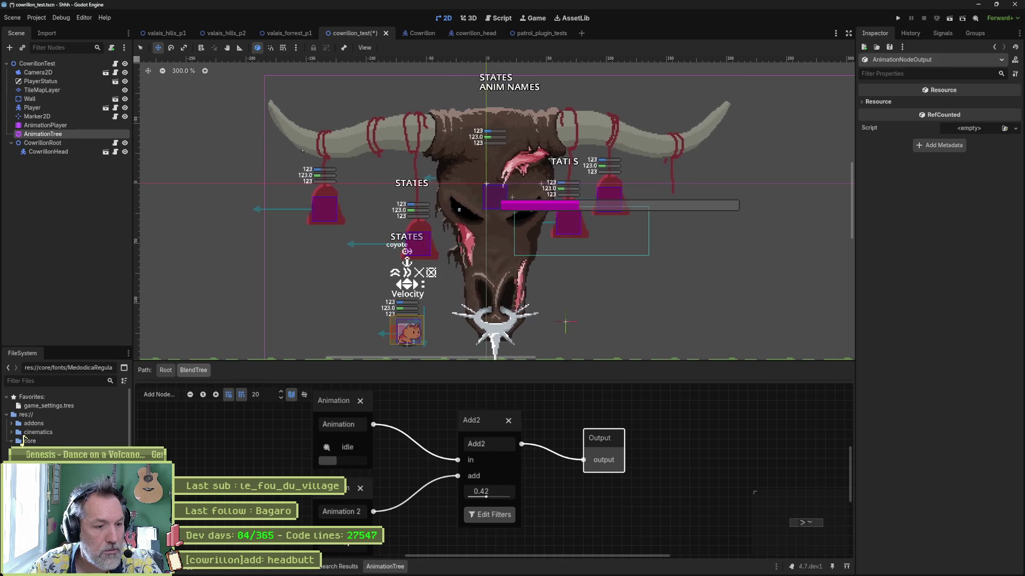
left_click(475, 494)
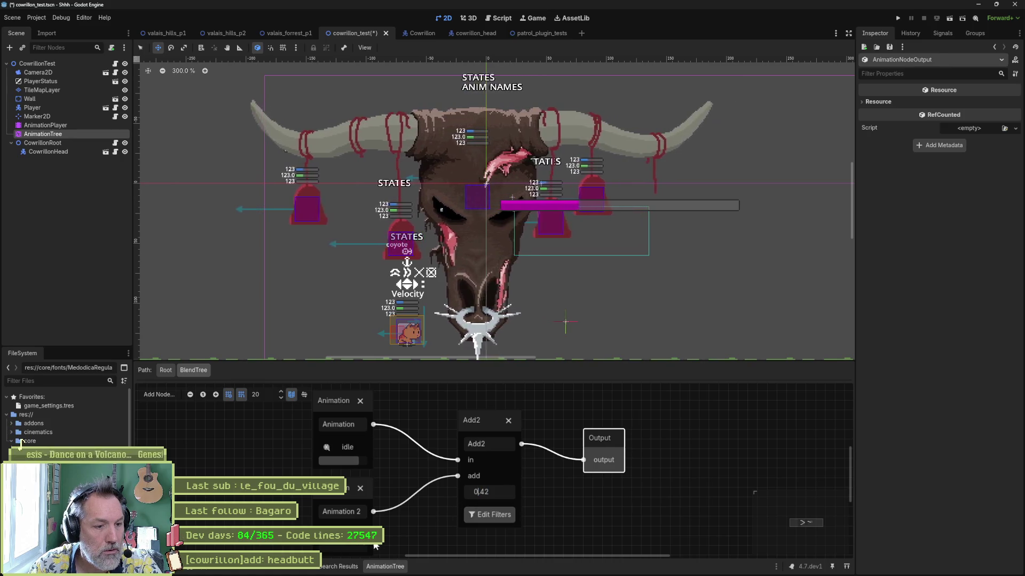
left_click(341, 534)
left_click(340, 558)
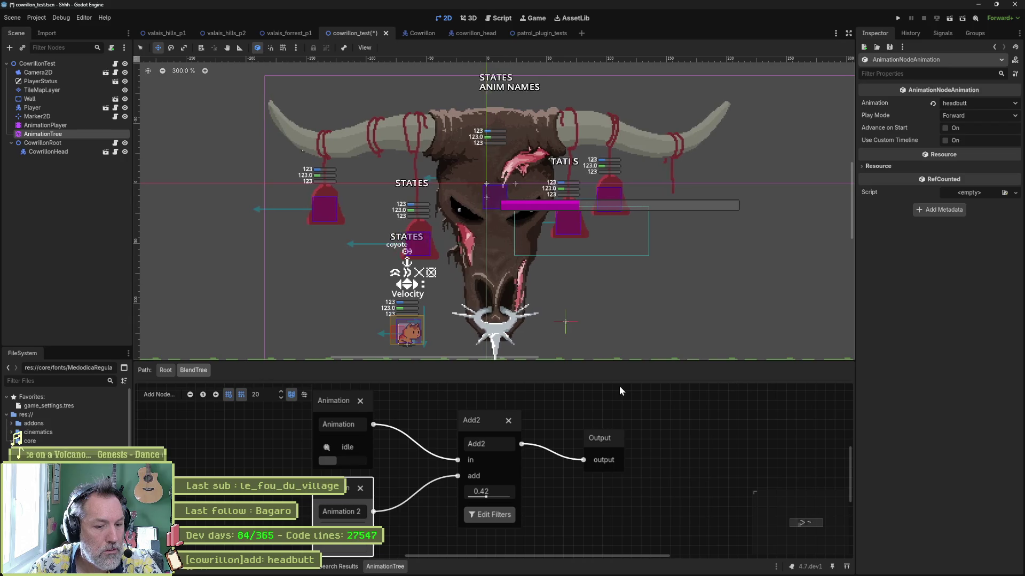
Step: Set Add2's amount to 0.42 and tick position:y in its track filters
left_click(494, 491)
left_click(499, 514)
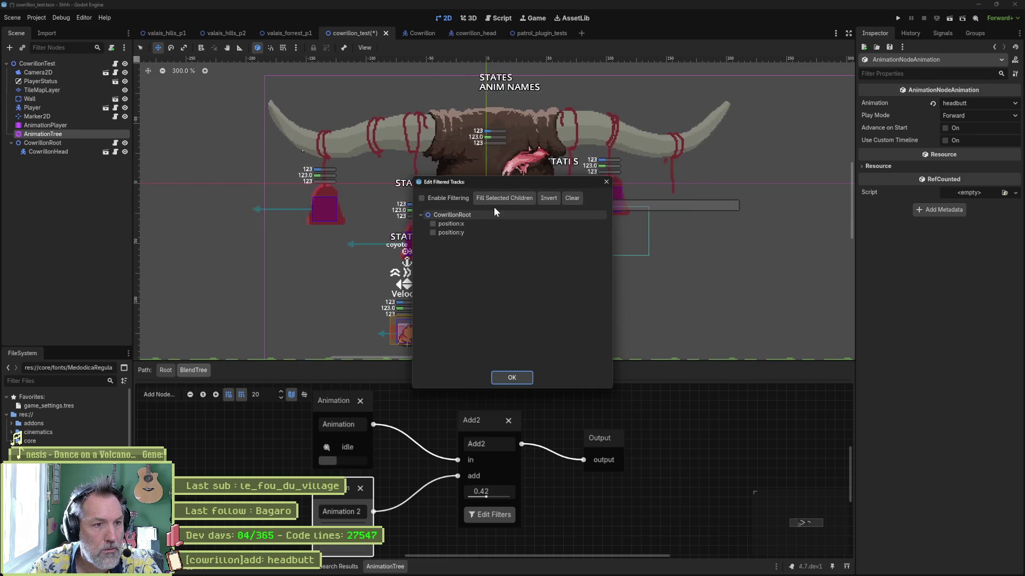
left_click(453, 232)
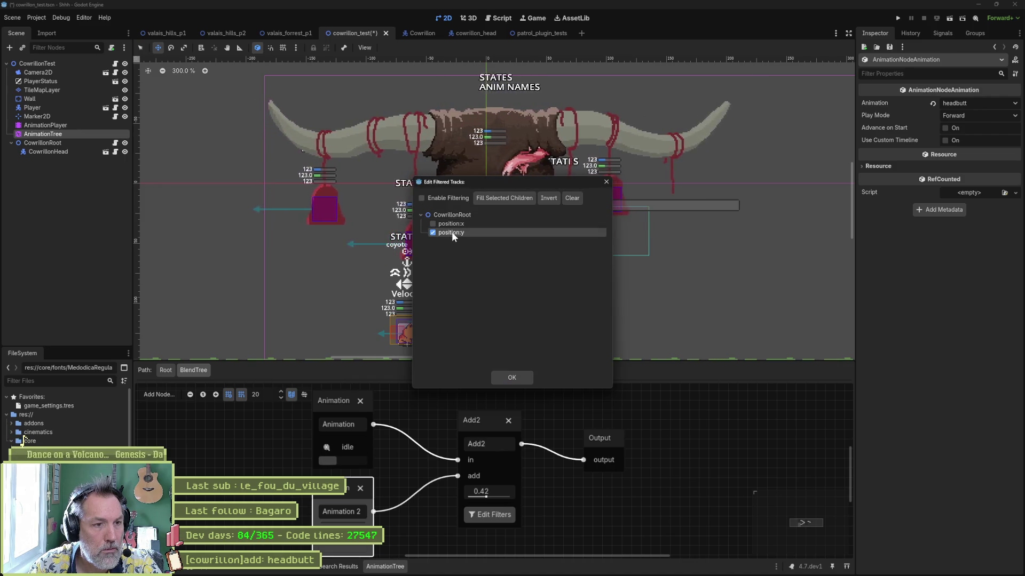
left_click(511, 378)
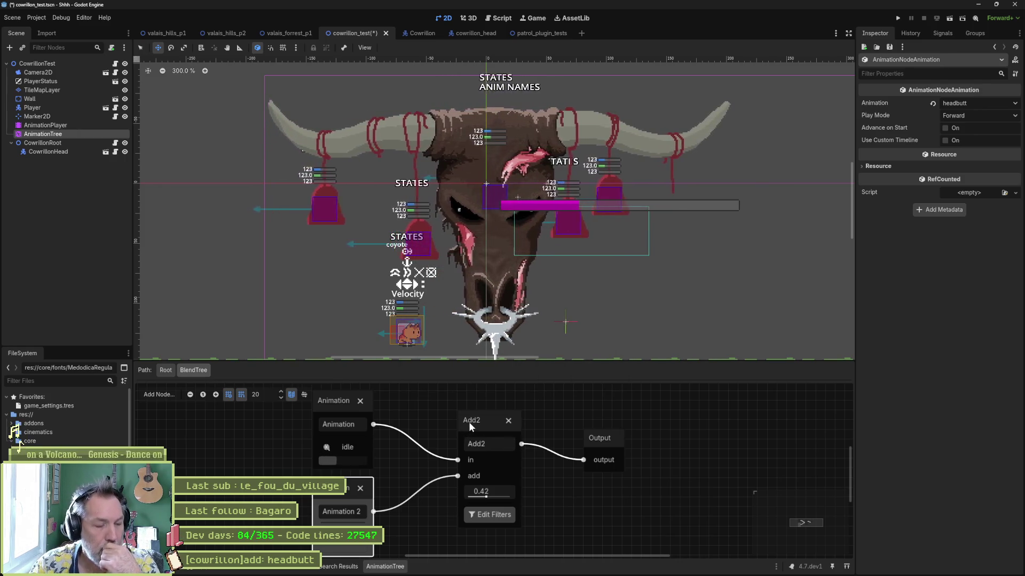
left_click(471, 421)
Step: Add a Blend2 node fed by idle and Animation 2 into Output, testing a 0.3 blend
right_click(549, 416)
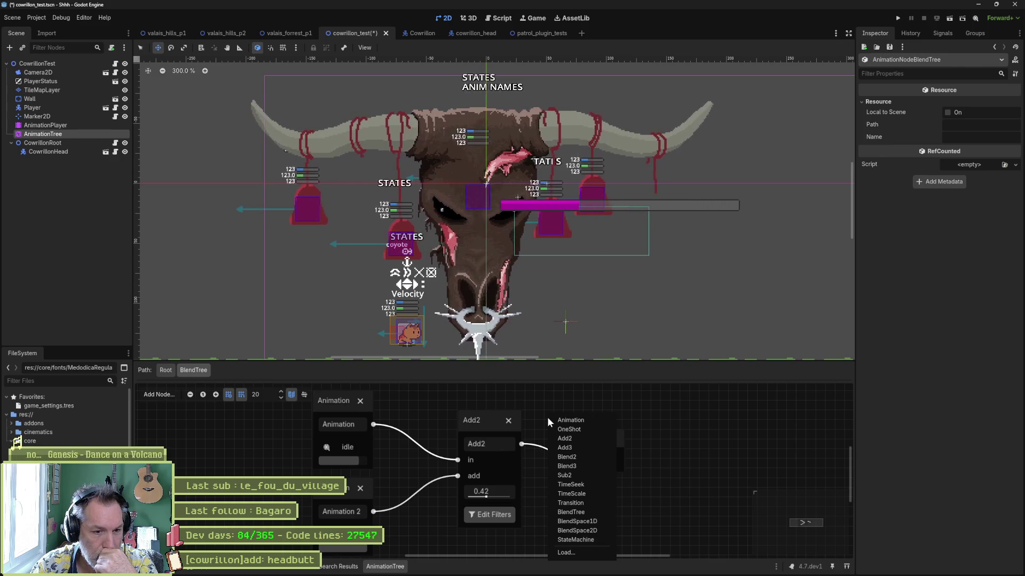
left_click(579, 453)
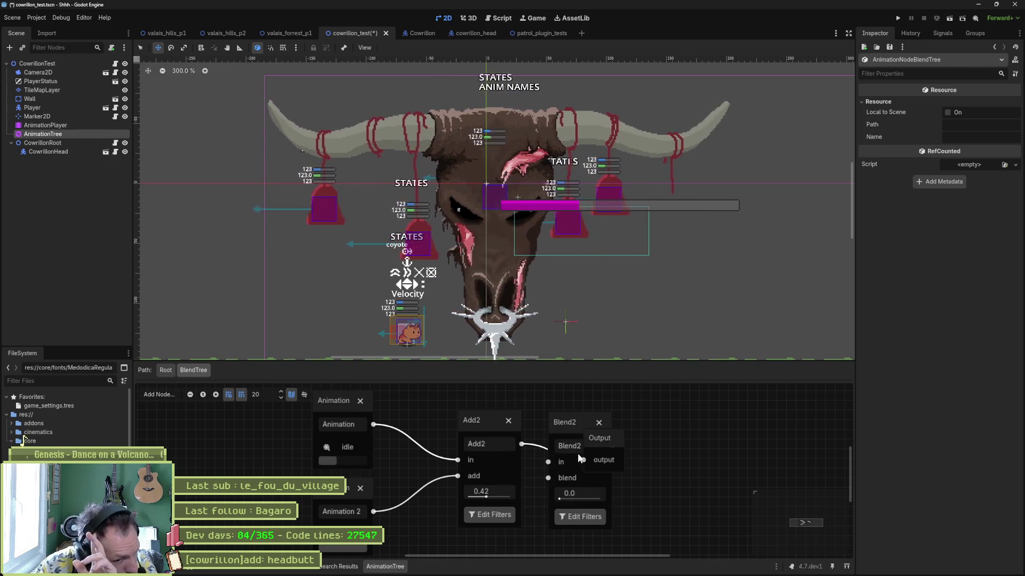
mouse_move(565, 419)
left_mouse_down()
mouse_move(600, 439)
mouse_move(708, 426)
left_mouse_up()
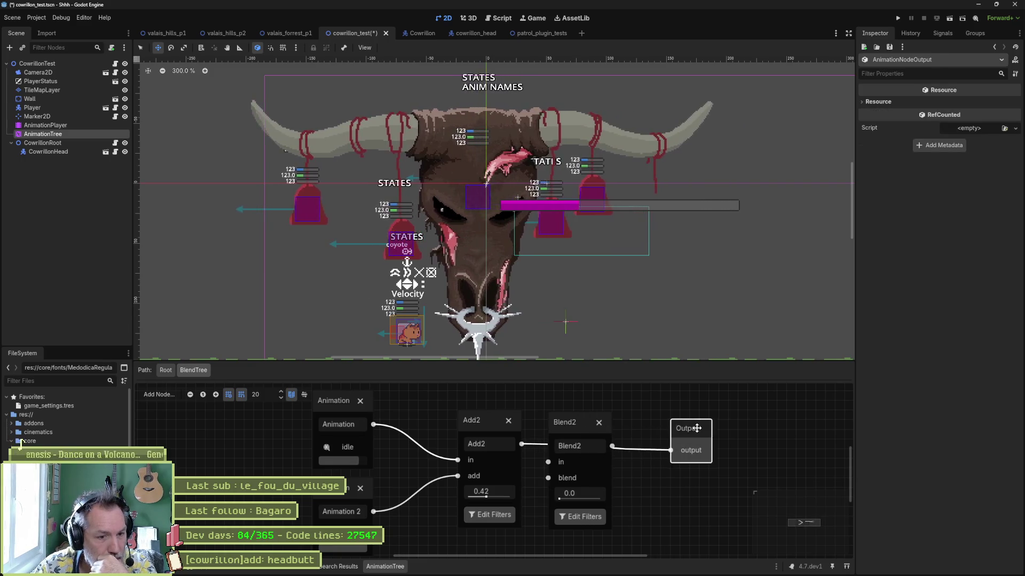
left_click_drag(612, 445, 680, 450)
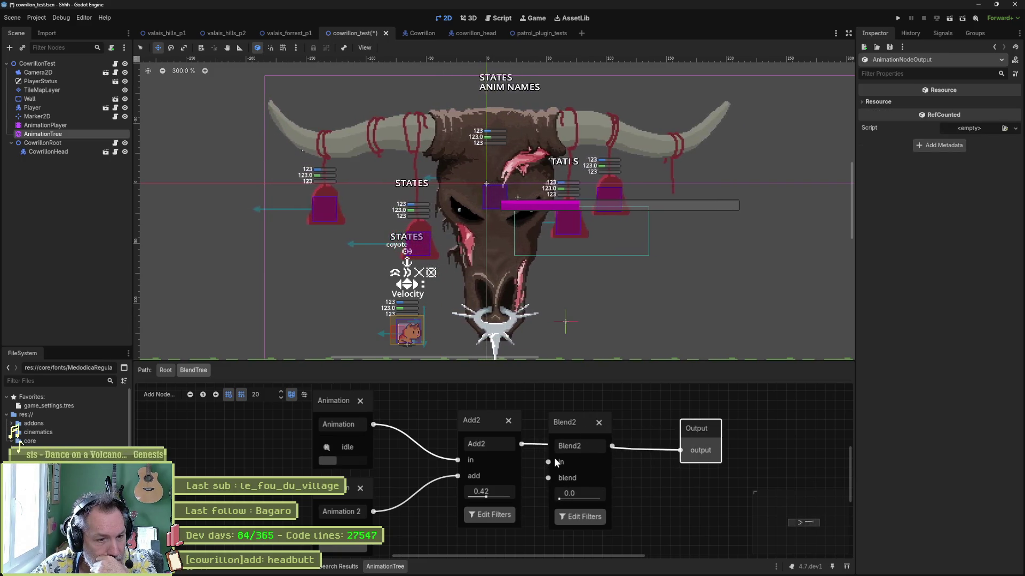
left_click_drag(455, 460, 548, 463)
left_click_drag(457, 475, 548, 479)
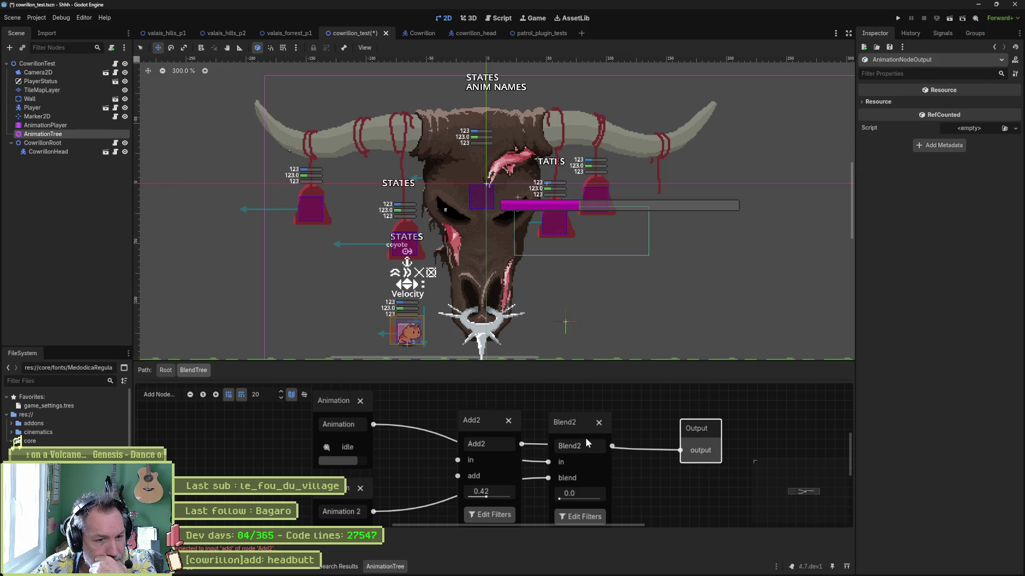
left_click_drag(522, 446, 589, 448)
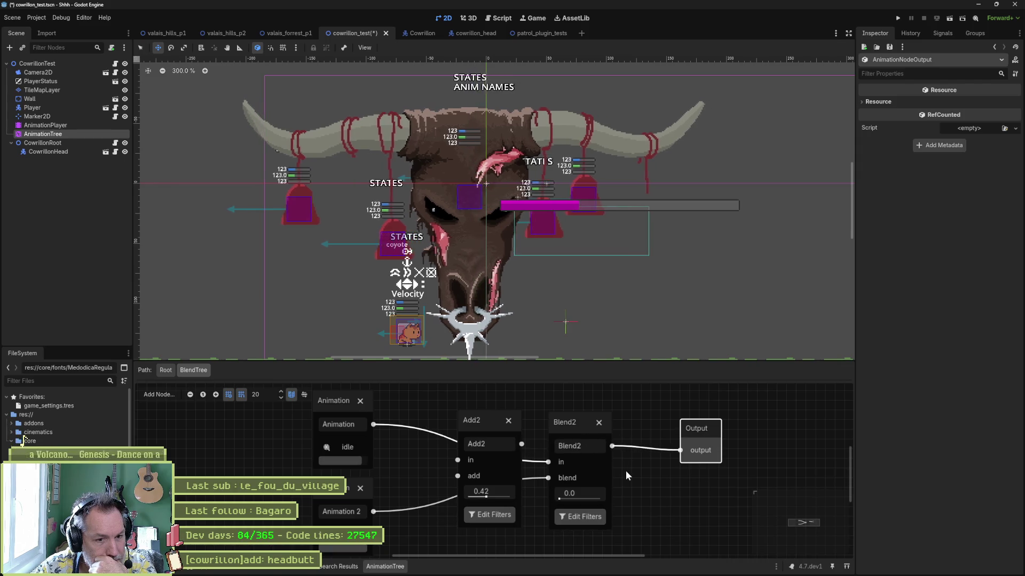
mouse_move(573, 494)
left_mouse_down()
mouse_move(619, 501)
mouse_move(558, 498)
left_mouse_up()
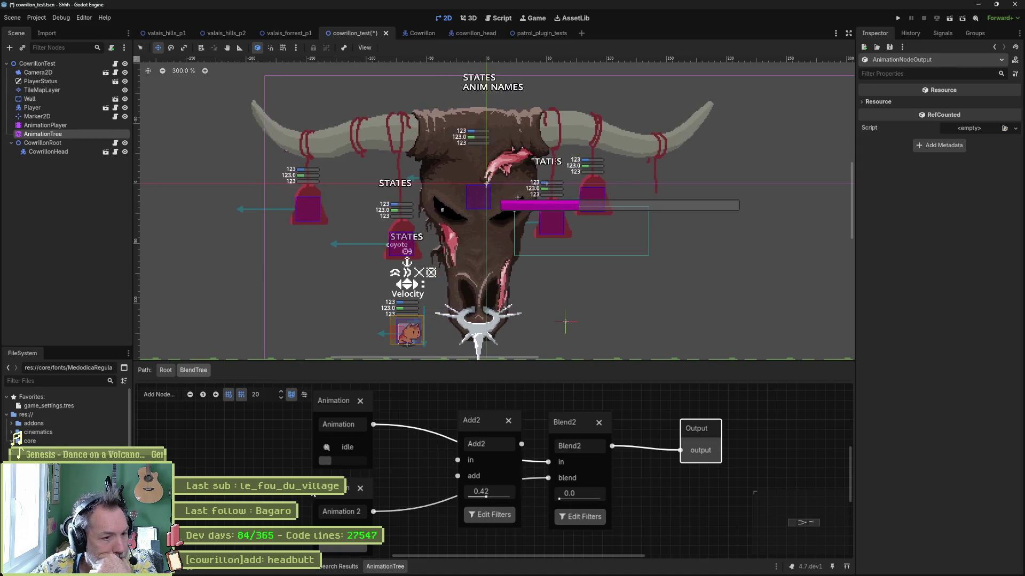
left_click(76, 126)
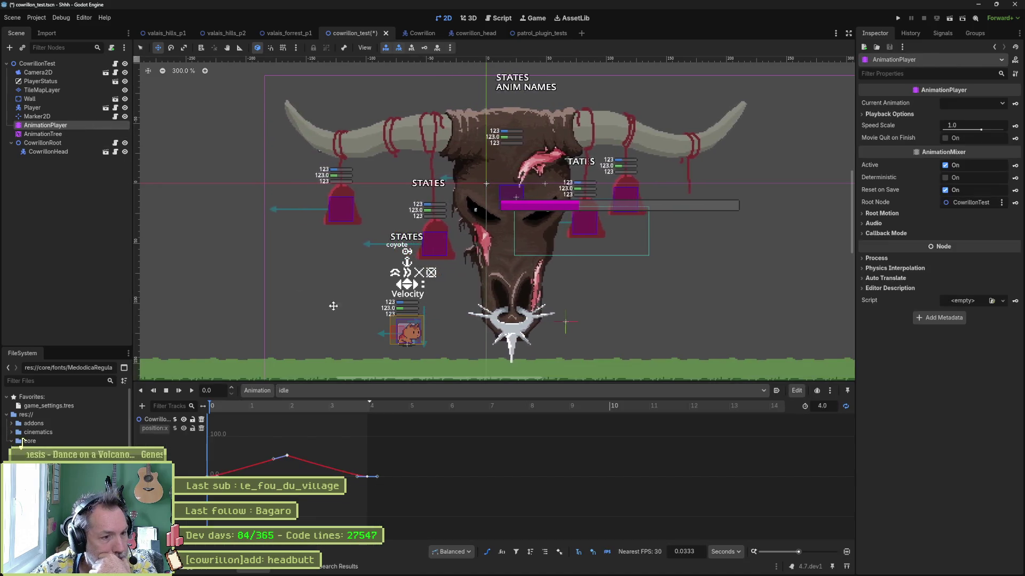
left_click(497, 392)
left_click(470, 418)
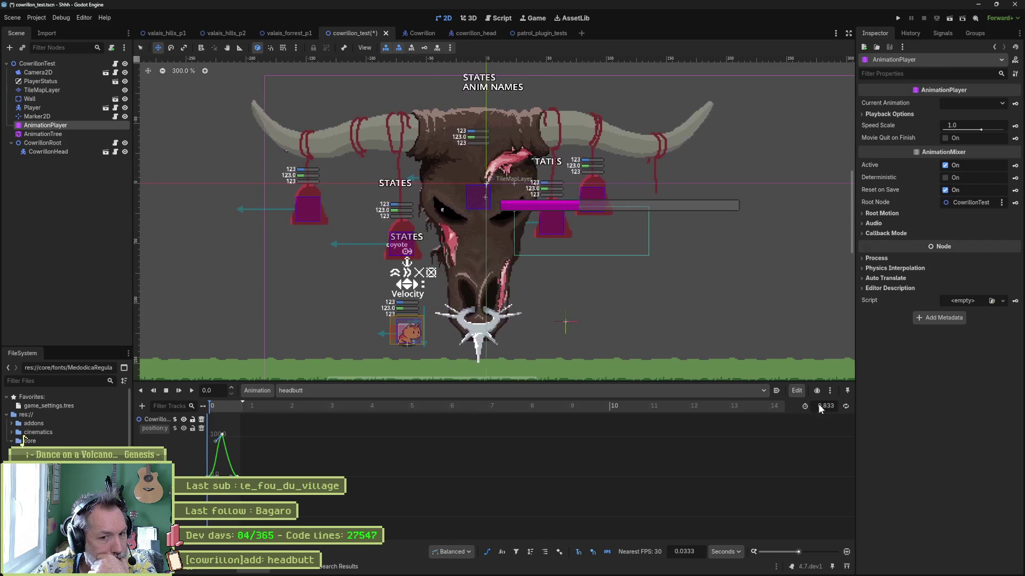
left_click(43, 134)
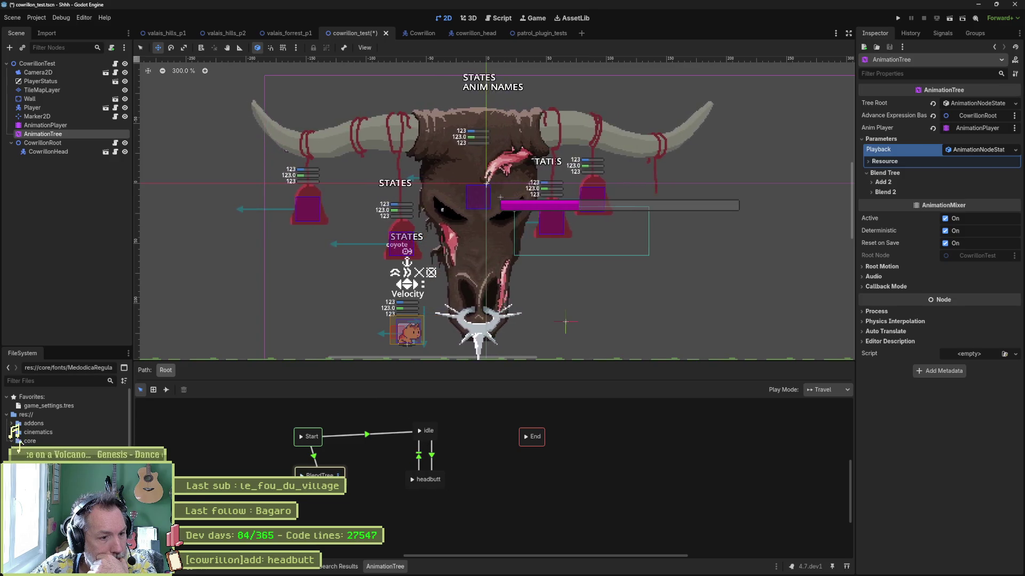
left_click(337, 475)
mouse_move(563, 498)
left_mouse_down()
mouse_move(627, 498)
mouse_move(508, 493)
left_mouse_up()
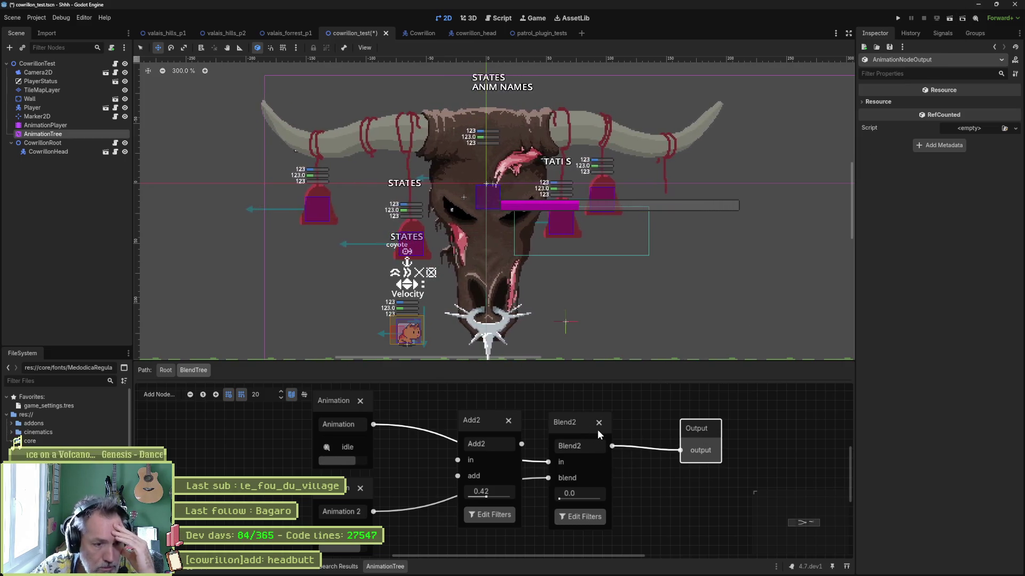
Step: Shift the Blend2 node down and right, then minimize Godot to reveal the Gemini chat
right_click(648, 413)
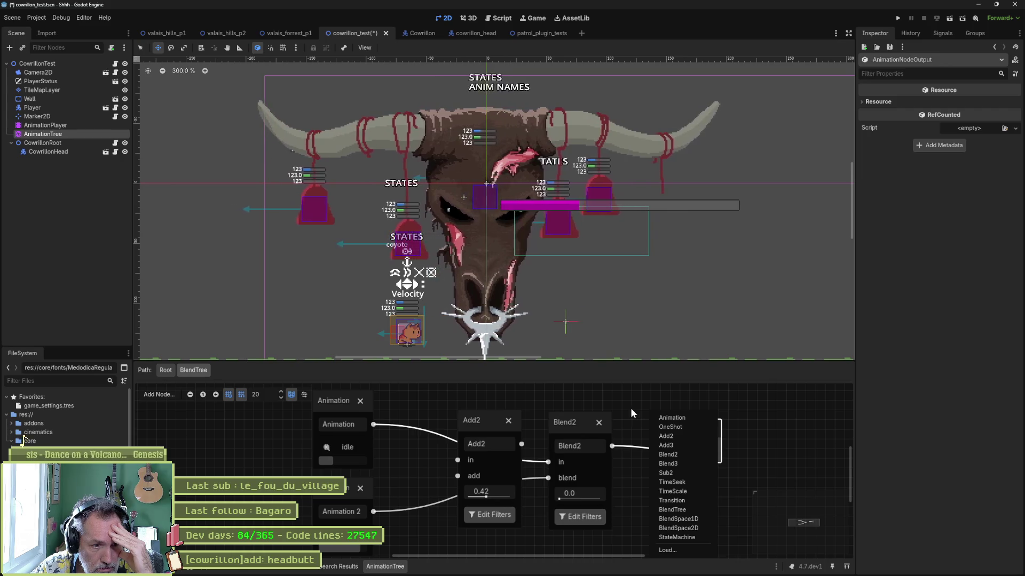
left_click(630, 408)
left_click_drag(557, 422, 572, 448)
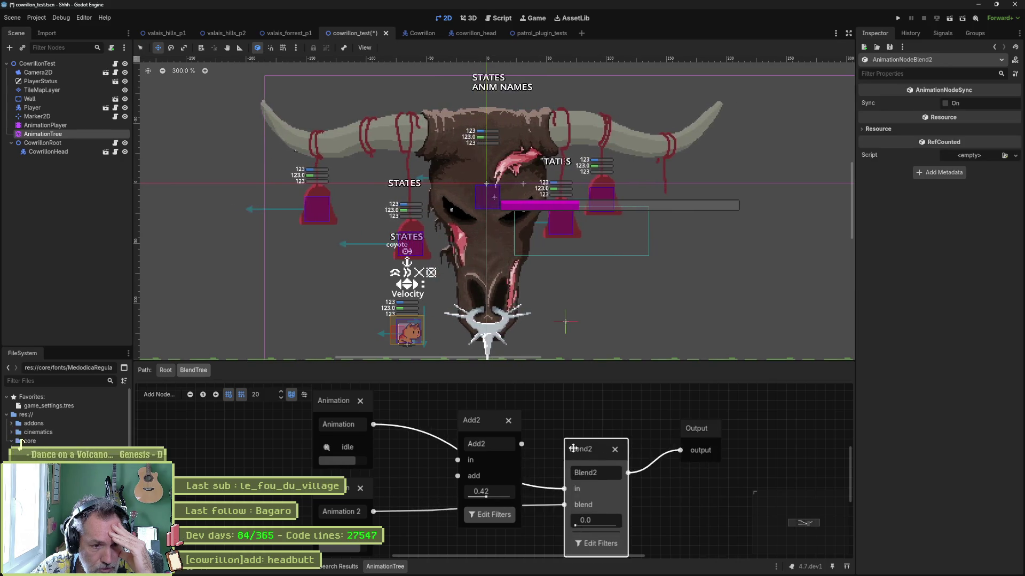
left_click(636, 566)
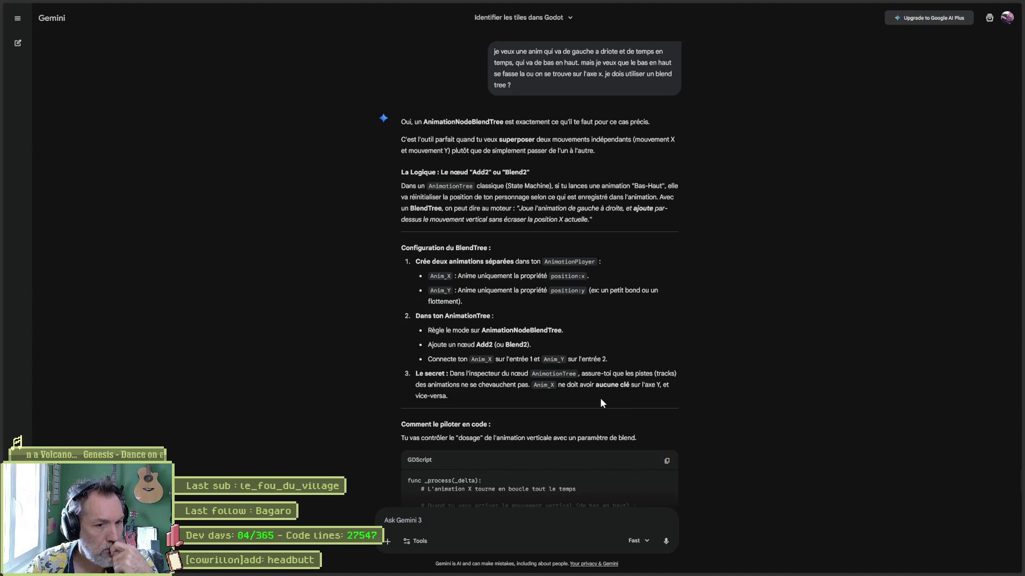
Step: Read down through Gemini's track-filter advice, then return to the Godot editor
scroll(651, 400, "down", 2)
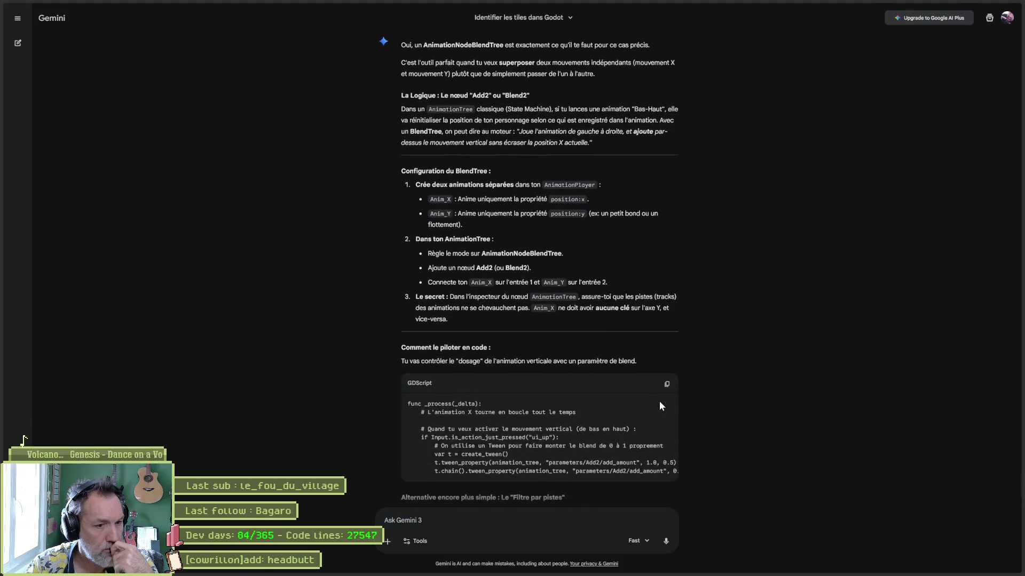
scroll(691, 412, "down", 1)
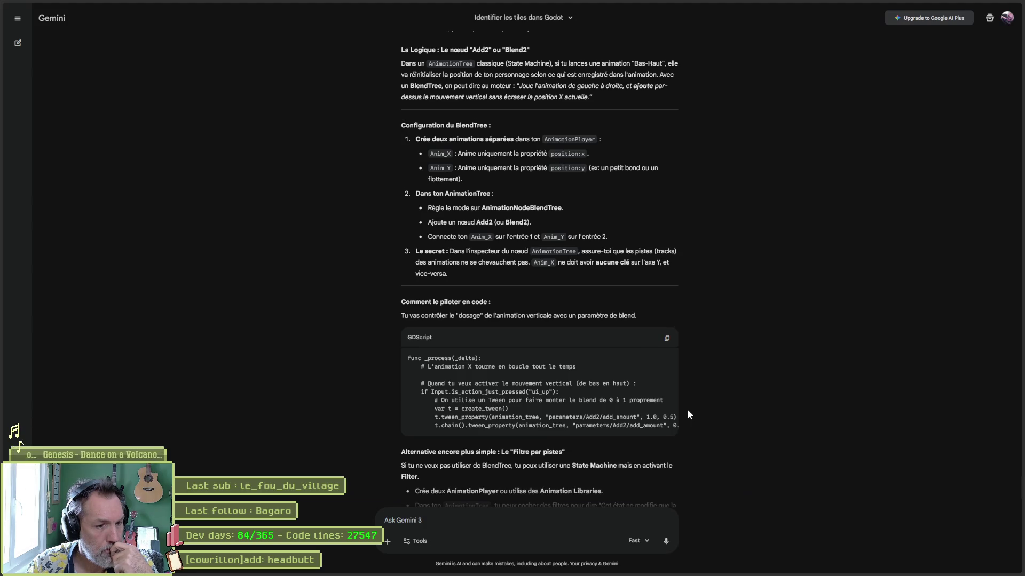
scroll(687, 414, "down", 1)
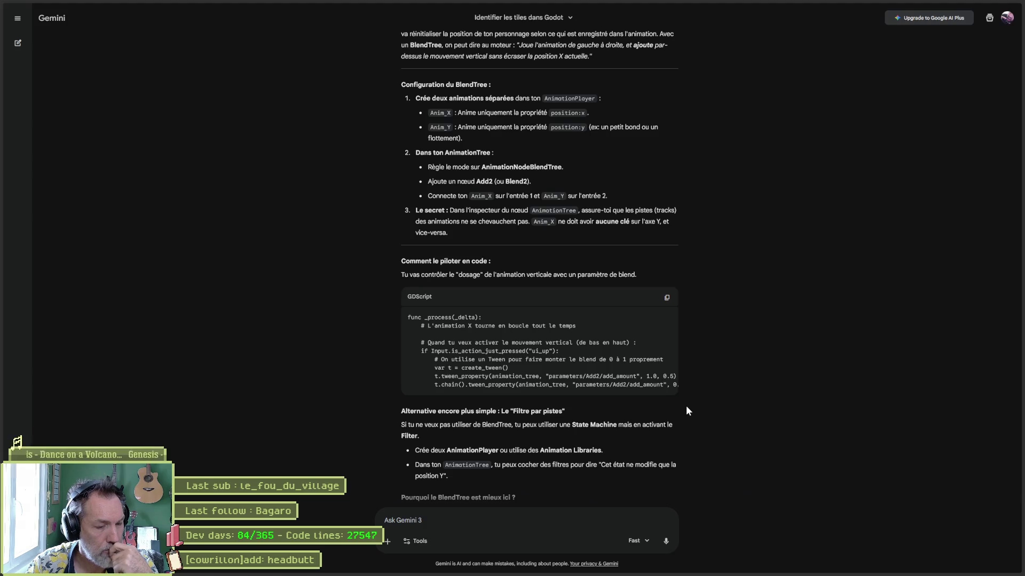
scroll(687, 410, "down", 1)
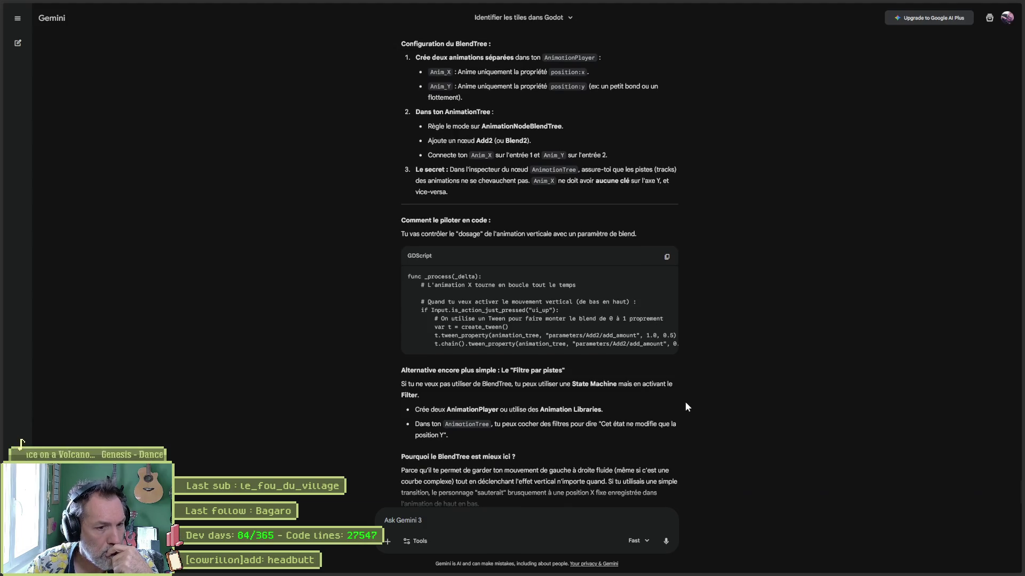
key("alt+Tab")
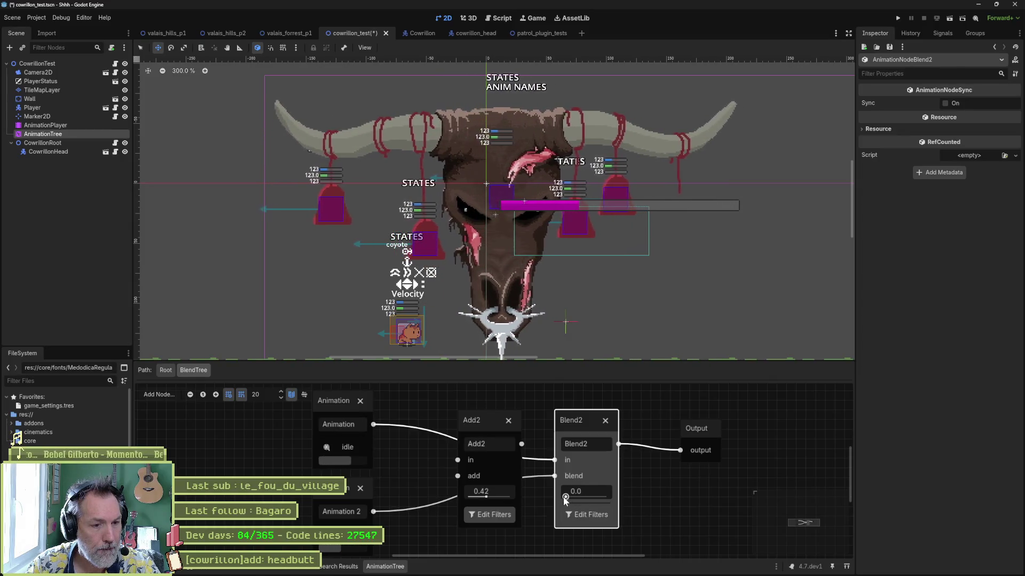
Step: Reset Blend2's blend amount to 0.0 and switch the AnimationPlayer timeline to idle
left_click_drag(565, 497, 556, 497)
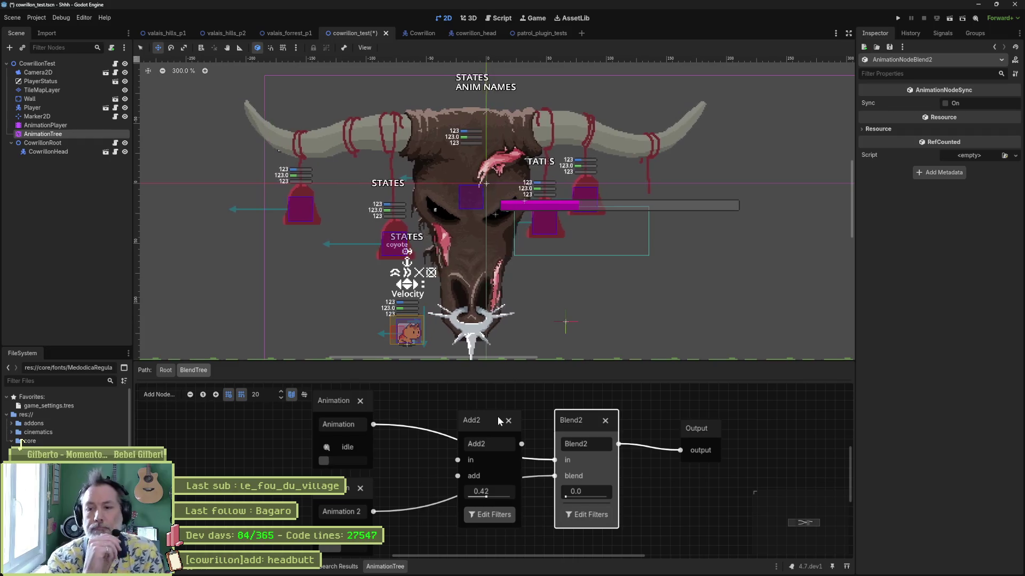
left_click(67, 126)
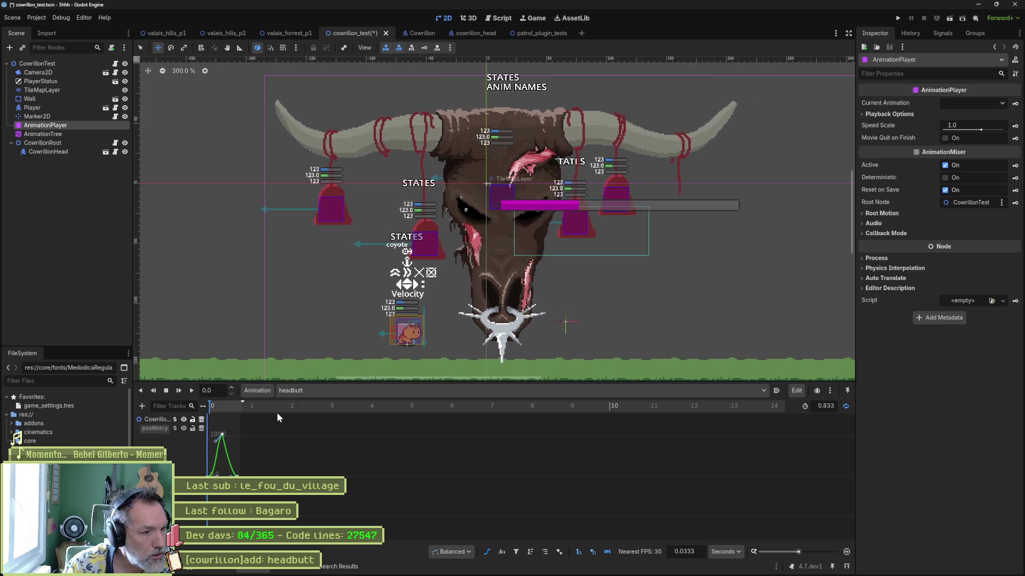
left_click(330, 392)
left_click(319, 423)
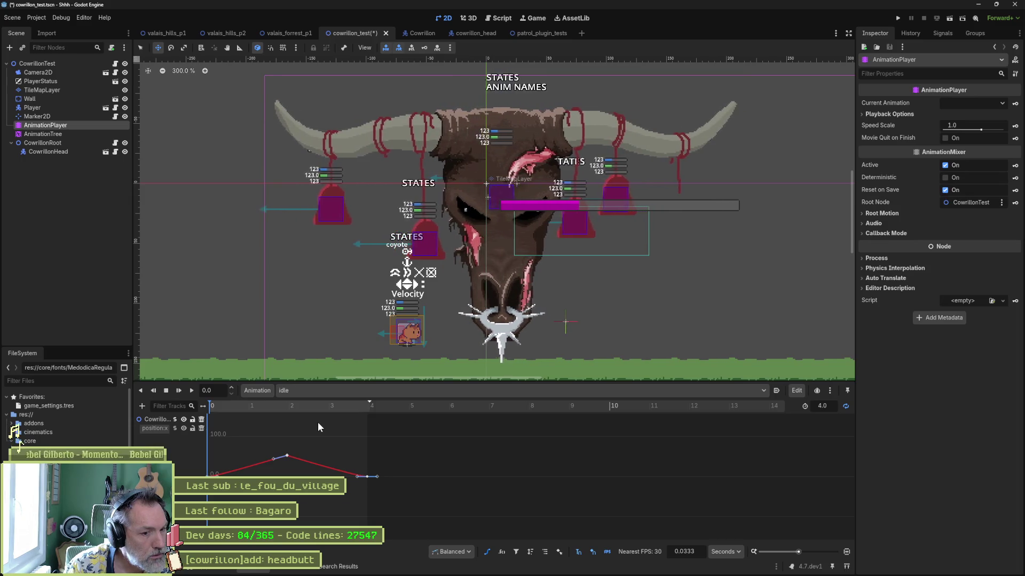
Step: View the AnimationTree's state machine, then go back to the AnimationPlayer timeline
left_click(73, 142)
left_click(73, 134)
left_click(385, 566)
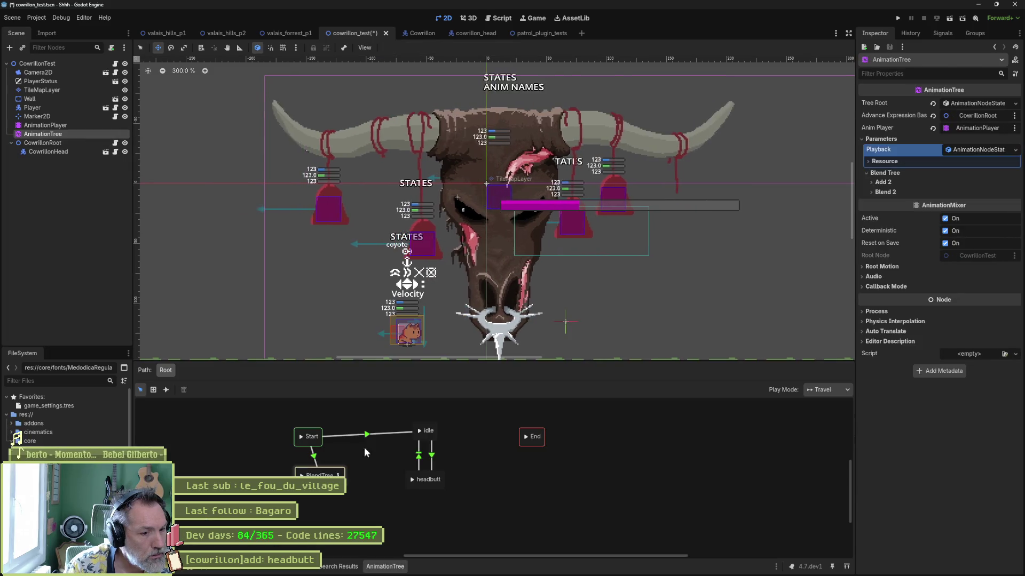
left_click(77, 126)
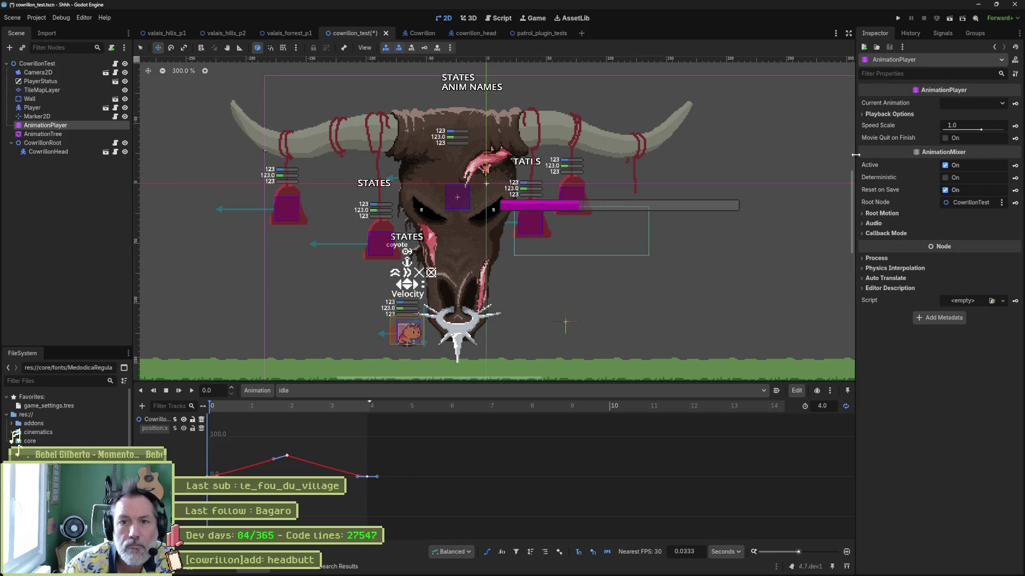
Step: Preview headbutt as the current animation, stop it, and enable Deterministic on the AnimationPlayer
left_click(997, 101)
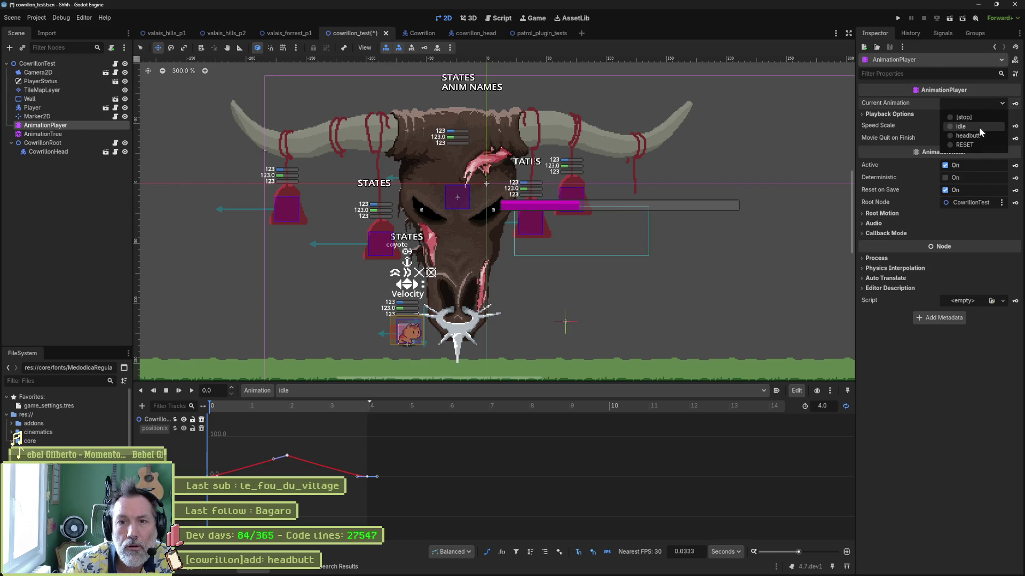
left_click(979, 128)
left_click(997, 103)
left_click(989, 126)
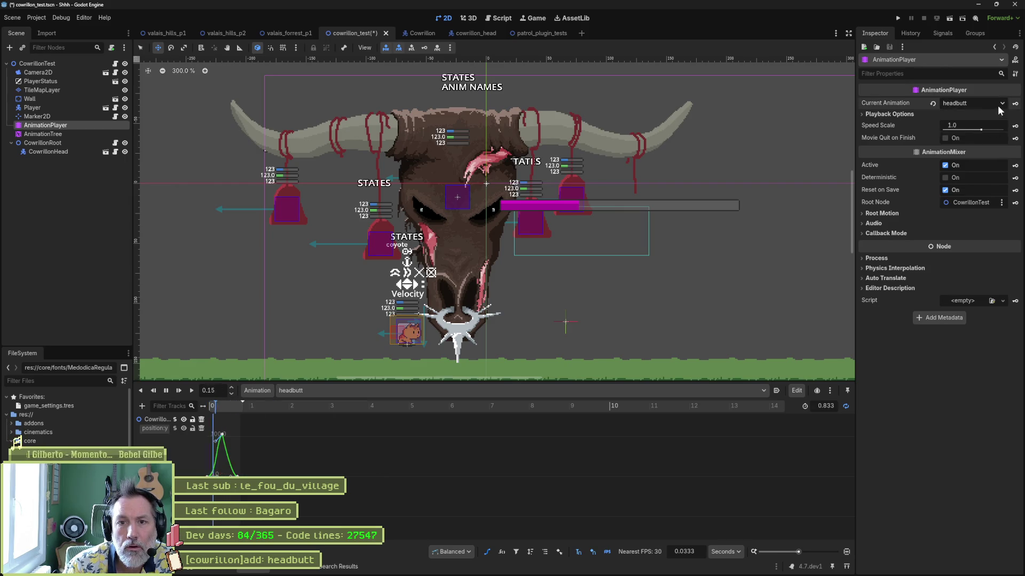
left_click(168, 394)
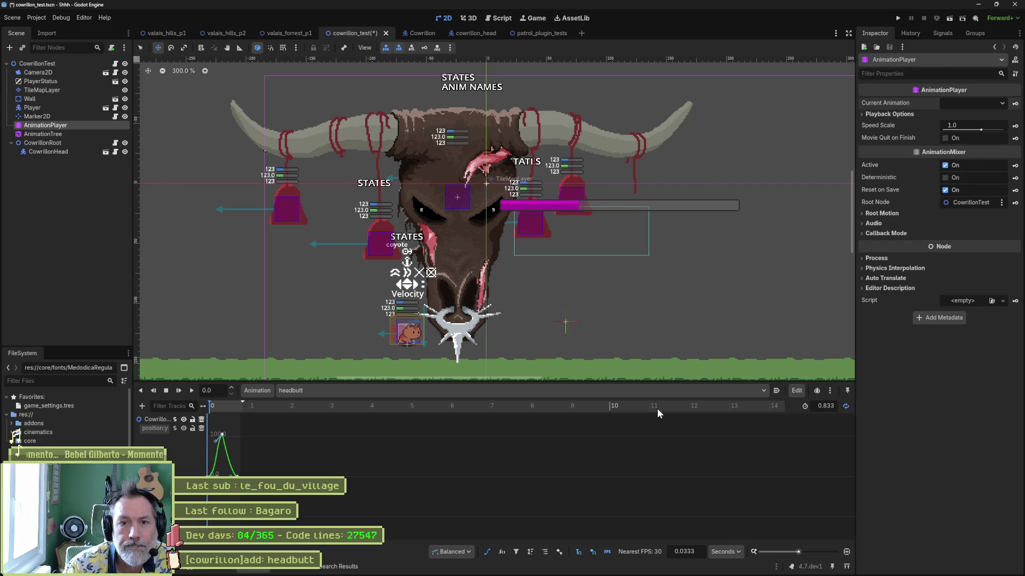
mouse_move(880, 178)
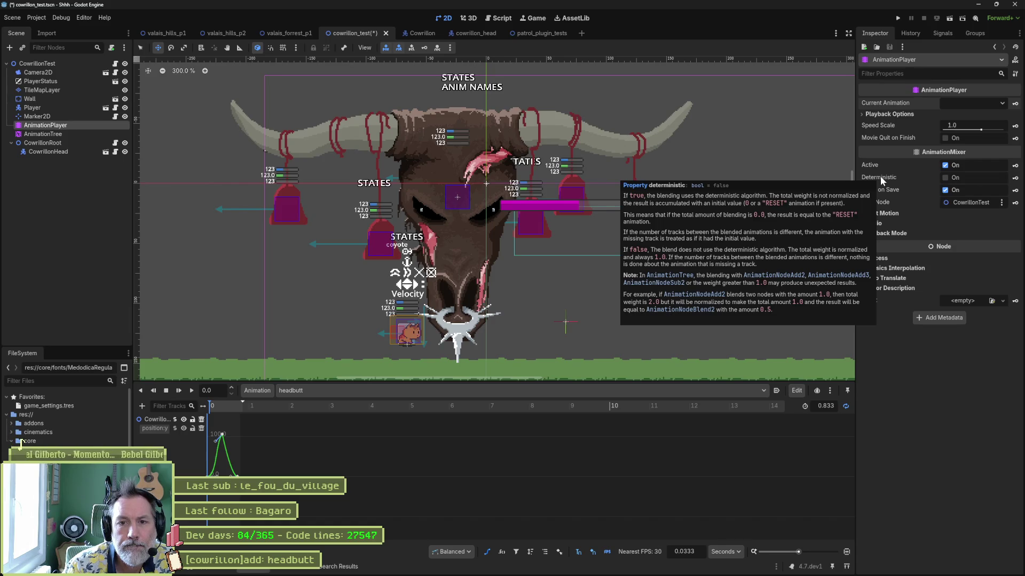
left_click(945, 177)
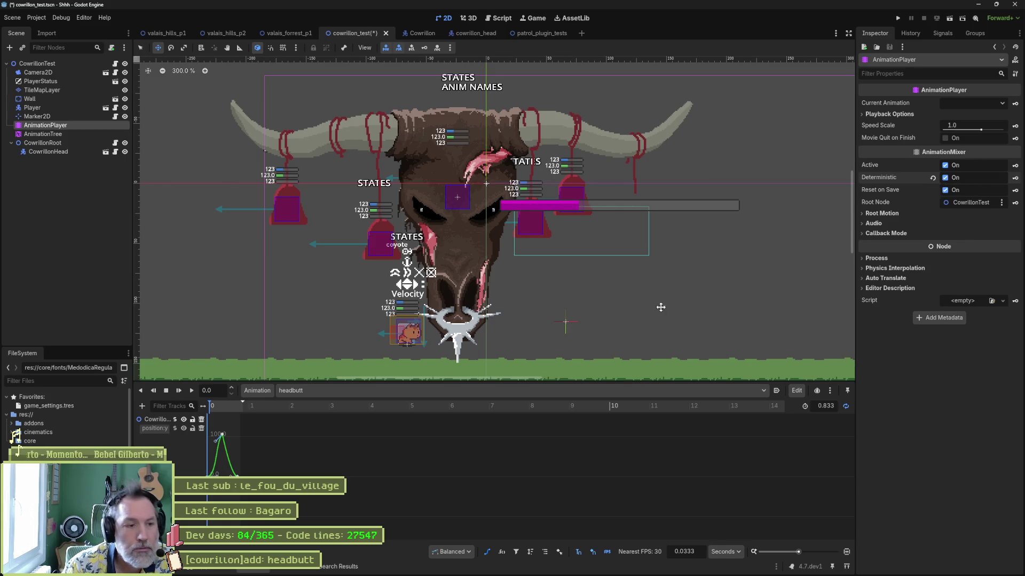
Step: Open the BlendTree, sweep Blend2's amount and leave it at 0.0, then open its Edit Filters
left_click(91, 134)
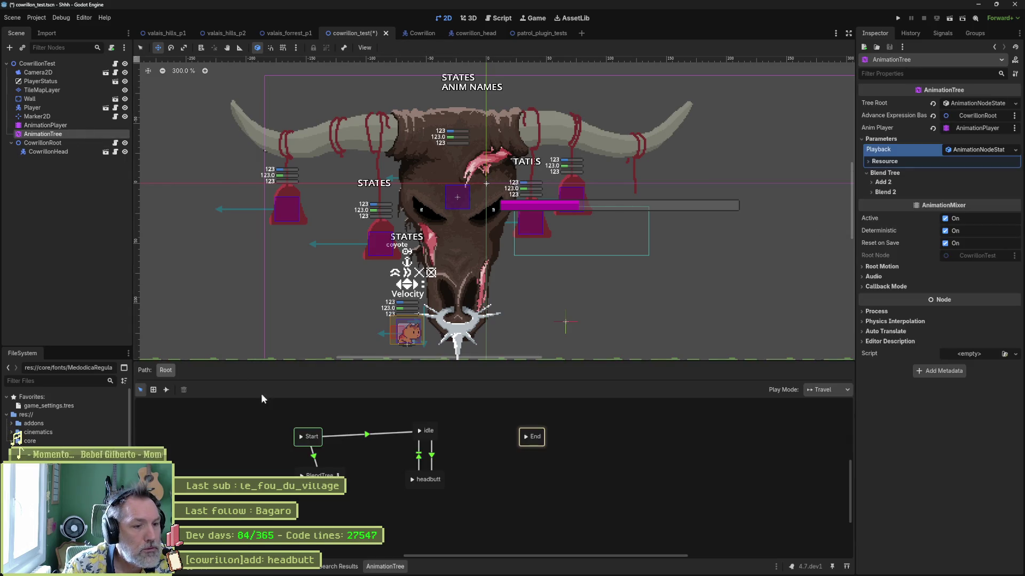
left_click(338, 475)
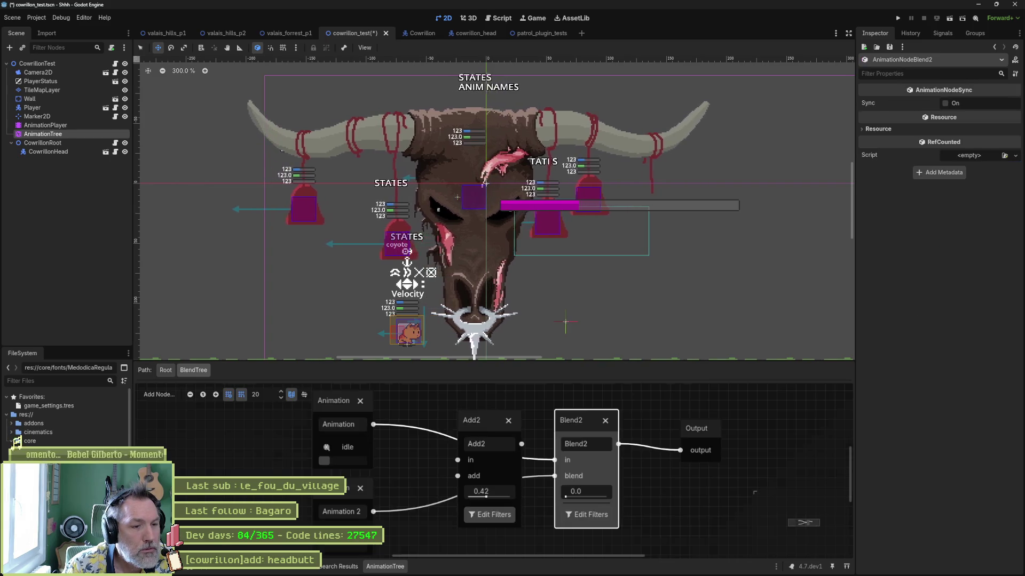
left_click_drag(570, 495, 625, 496)
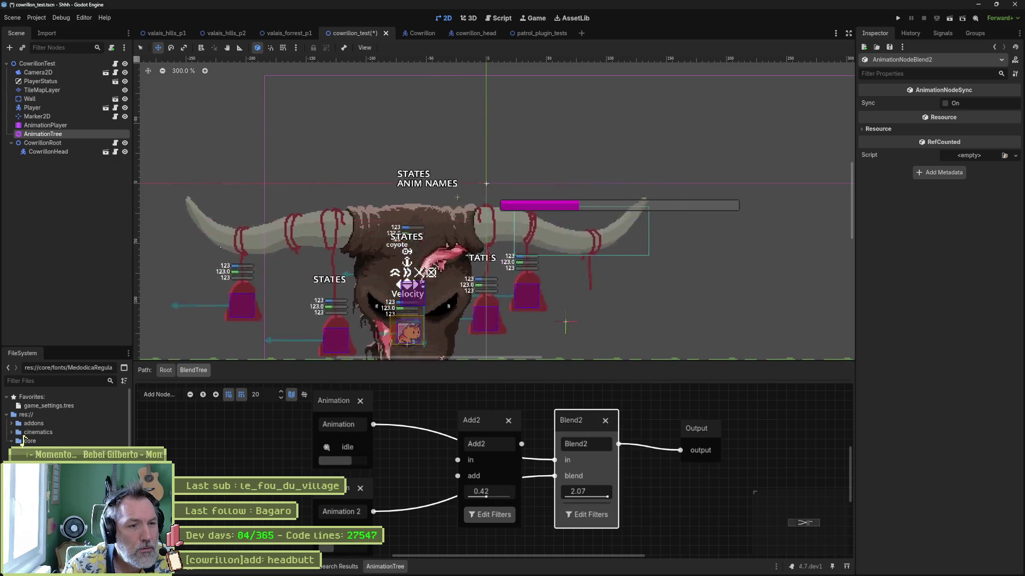
left_click_drag(587, 491, 585, 492)
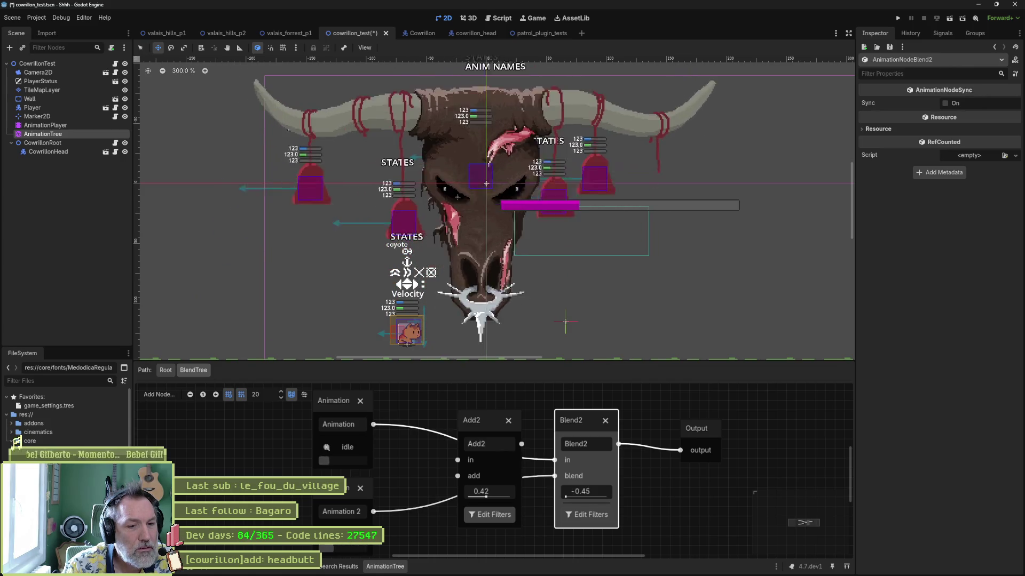
left_click_drag(565, 496, 567, 497)
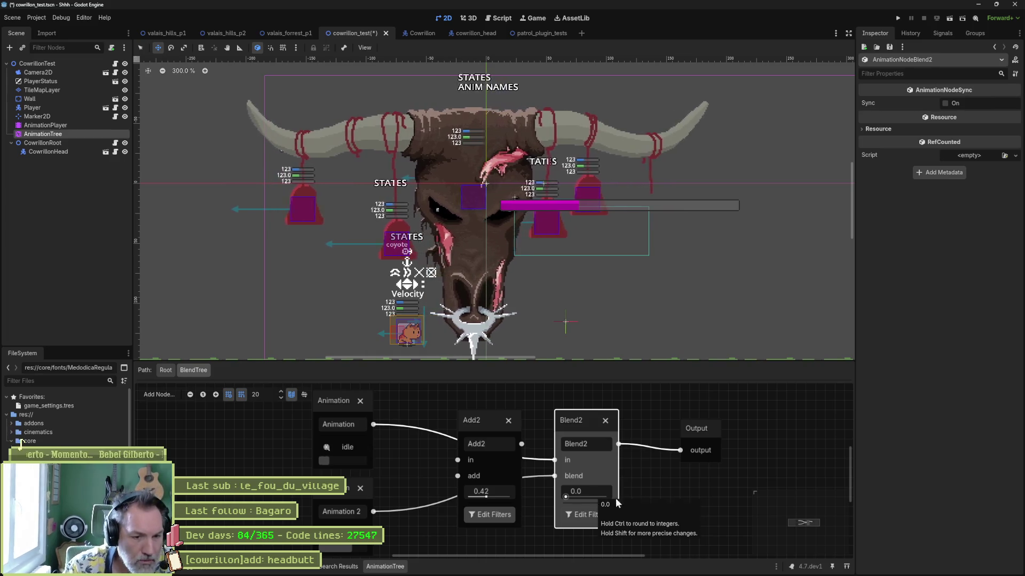
left_click(587, 512)
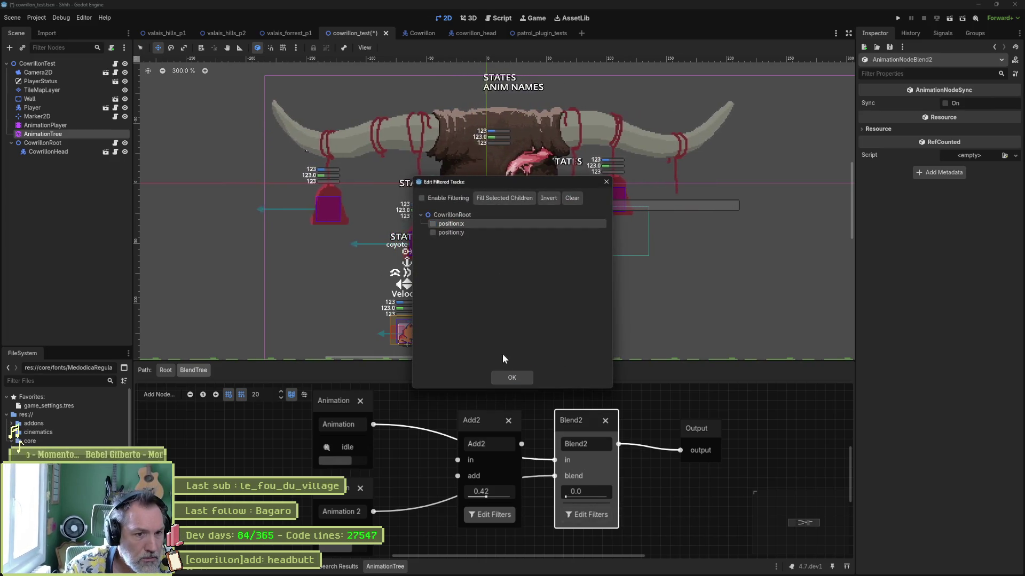
Step: Raise Blend2's amount to about 1 and toggle its position:x and position:y track filters
left_click(511, 378)
left_click_drag(573, 497, 608, 497)
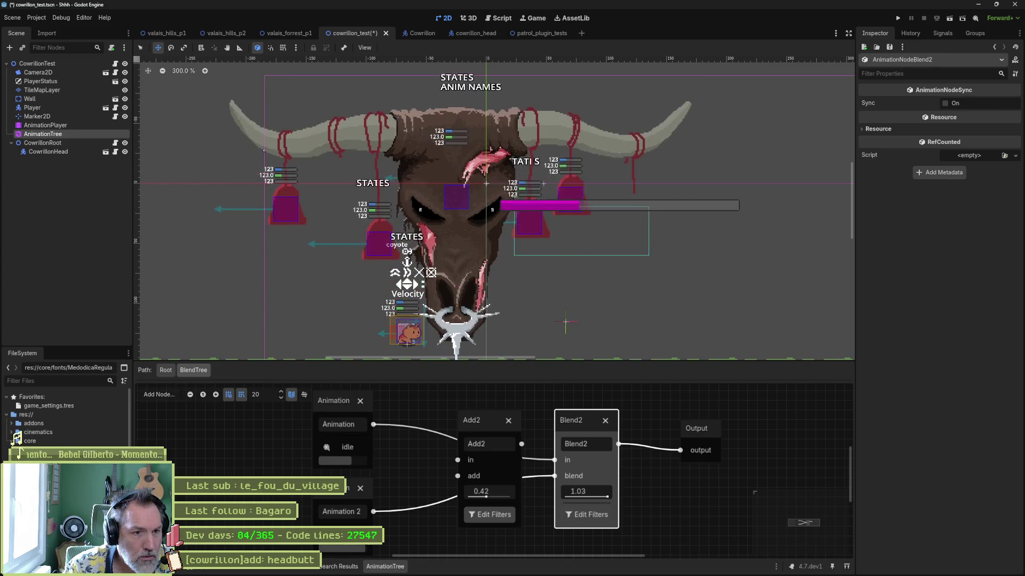
left_click(597, 516)
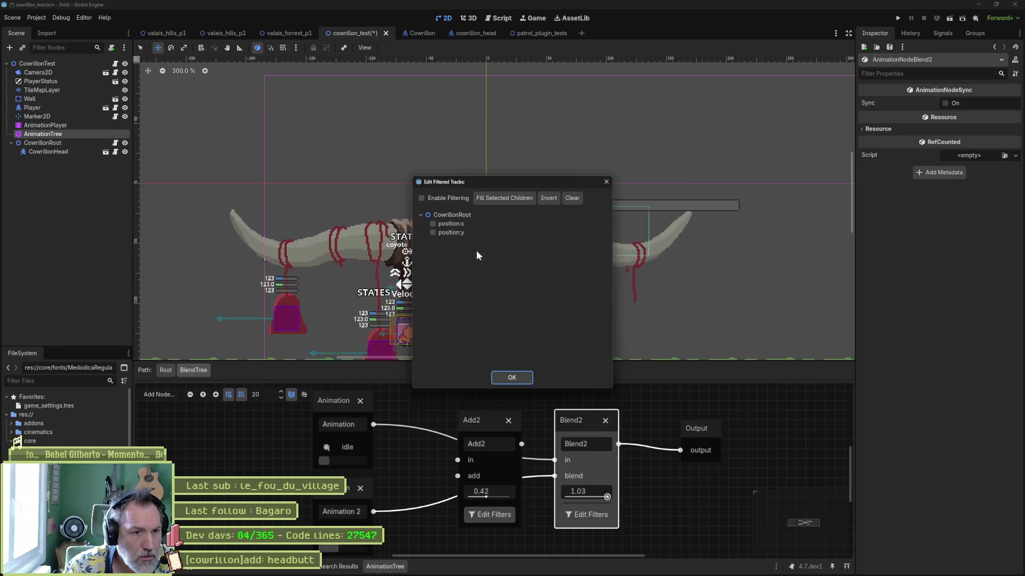
left_click(455, 224)
left_click(510, 378)
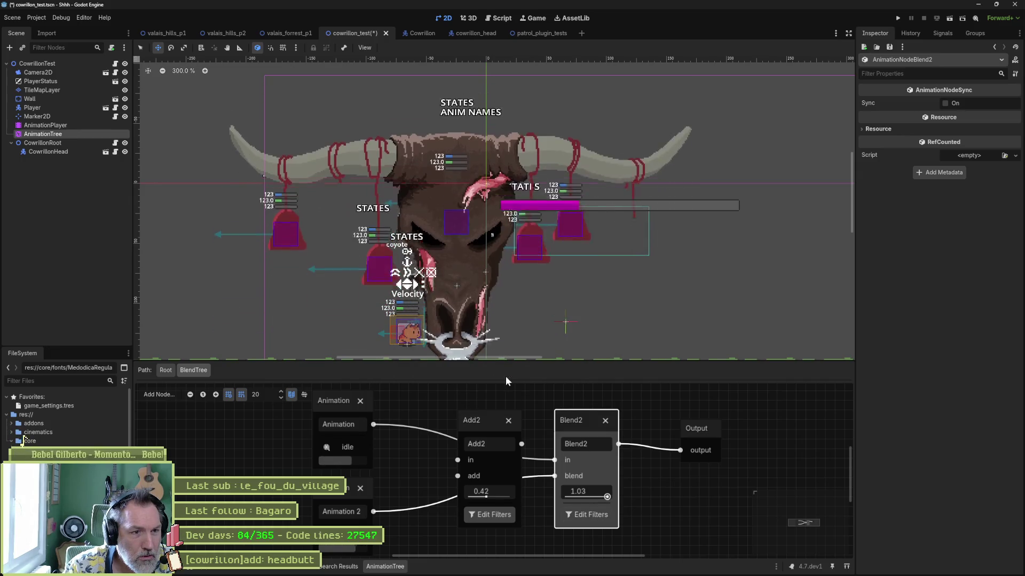
left_click(585, 516)
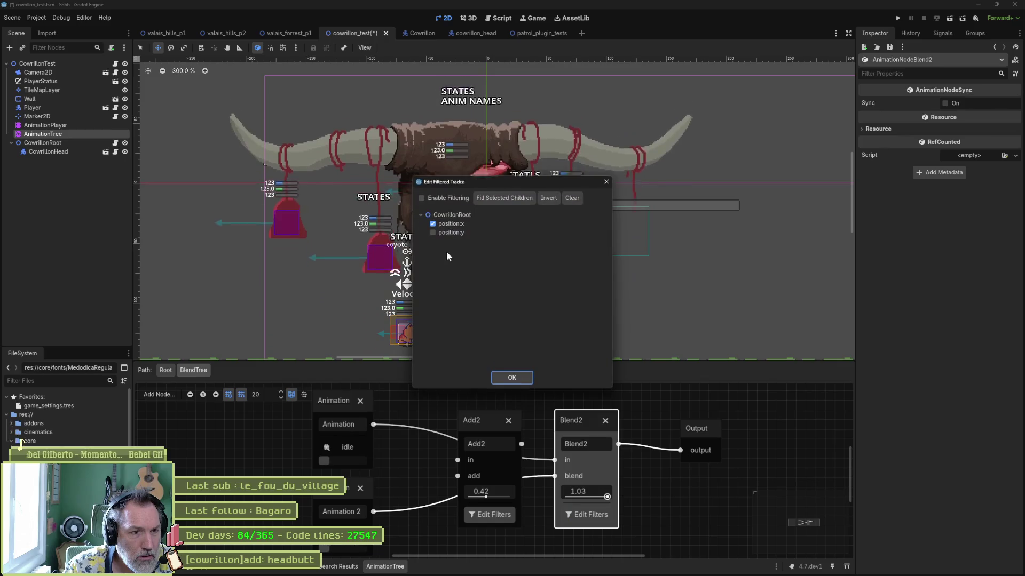
left_click(446, 229)
left_click(509, 377)
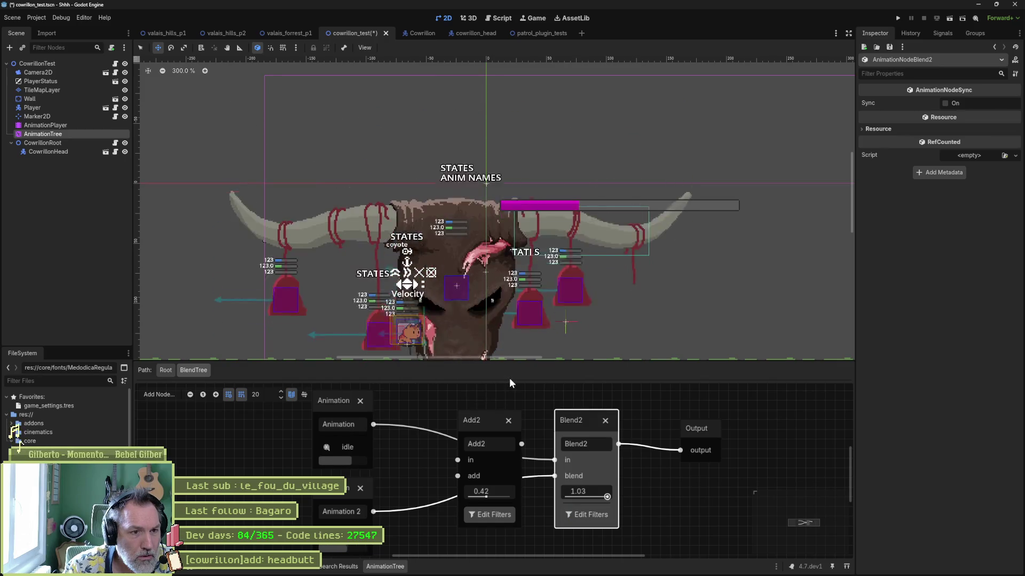
Step: Push Blend2's blend up to 7.48, then enter 2.0 as its value
left_click_drag(589, 497, 643, 497)
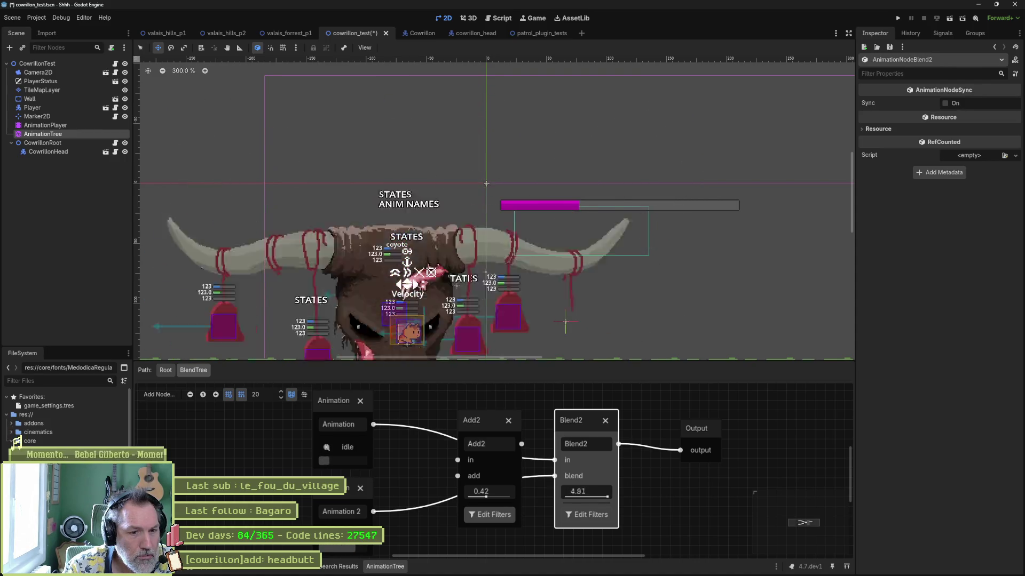
left_click_drag(579, 493, 595, 492)
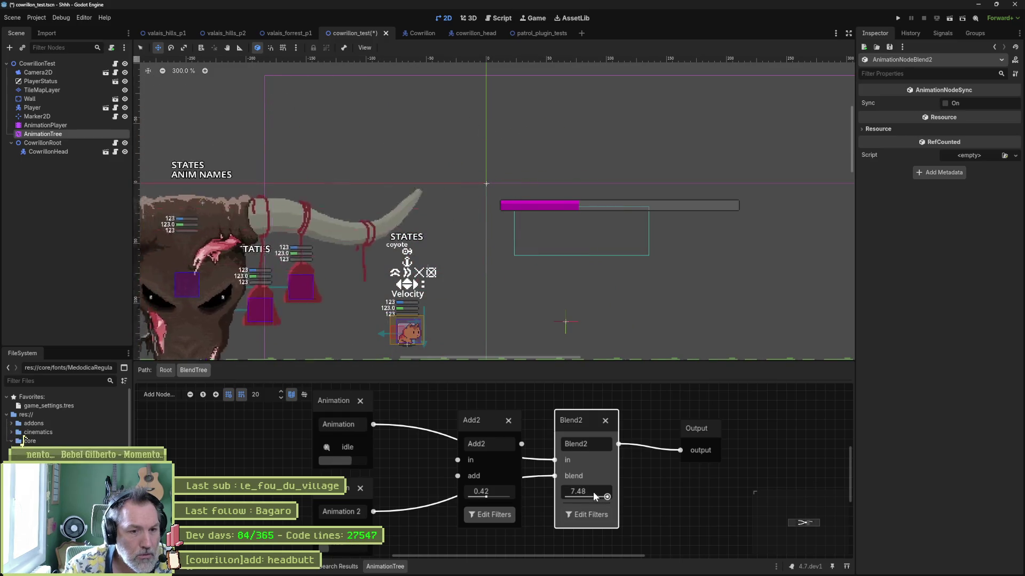
left_click(594, 491)
type("2")
key("Return")
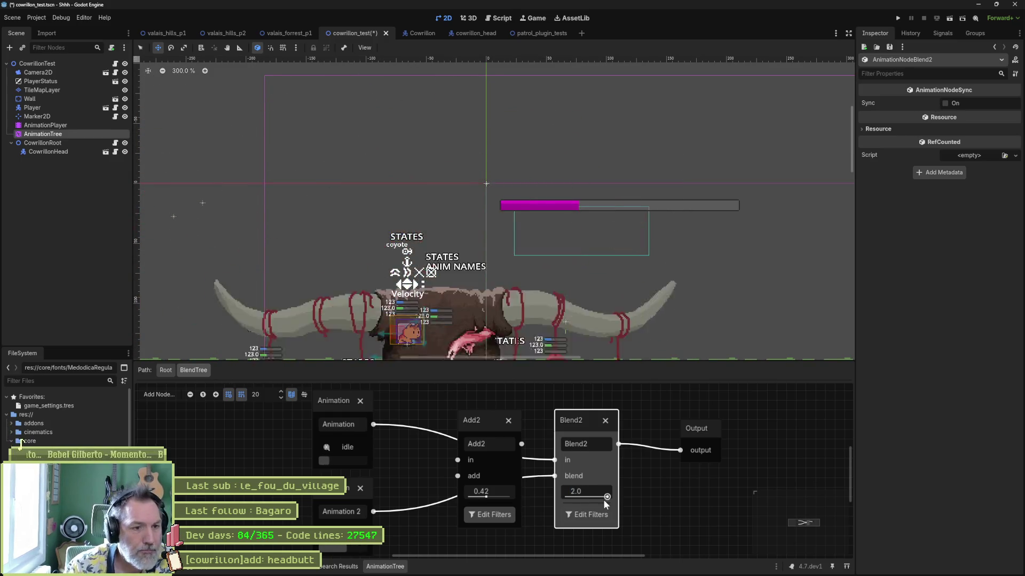
scroll(529, 289, "down", 2)
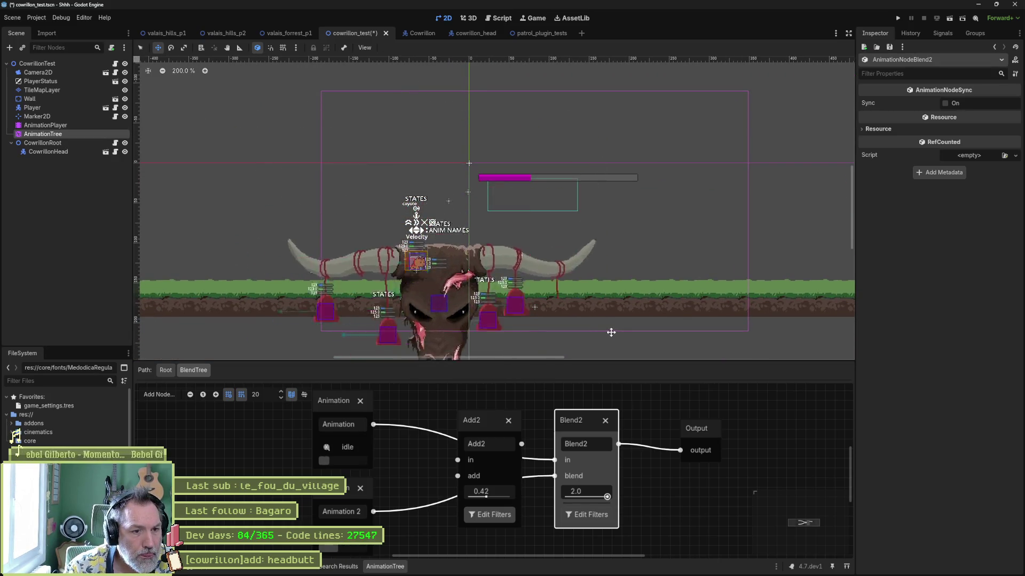
Step: Open and dismiss Blend2's track filters twice, then start editing the blend value again
left_click(586, 515)
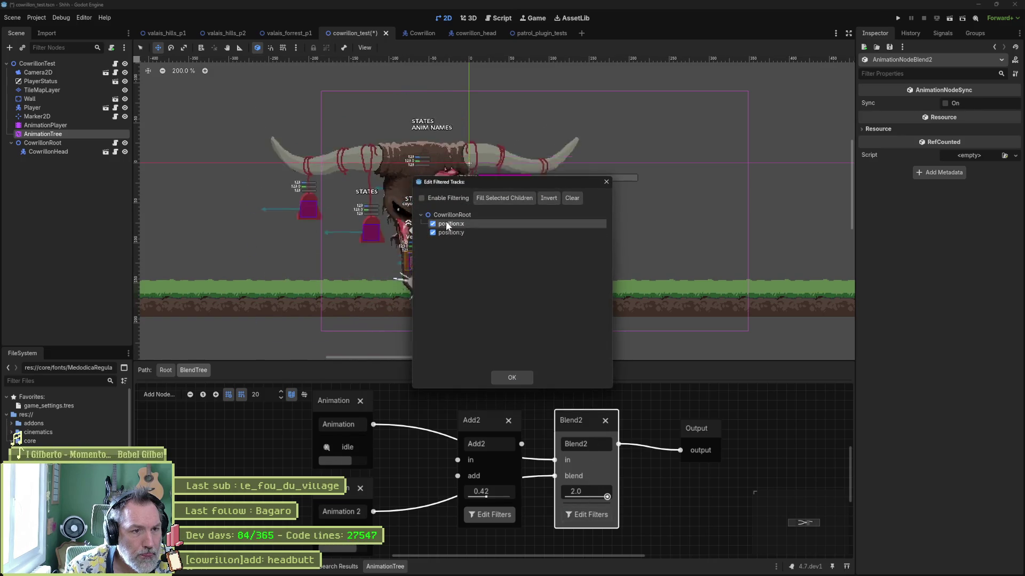
left_click(511, 378)
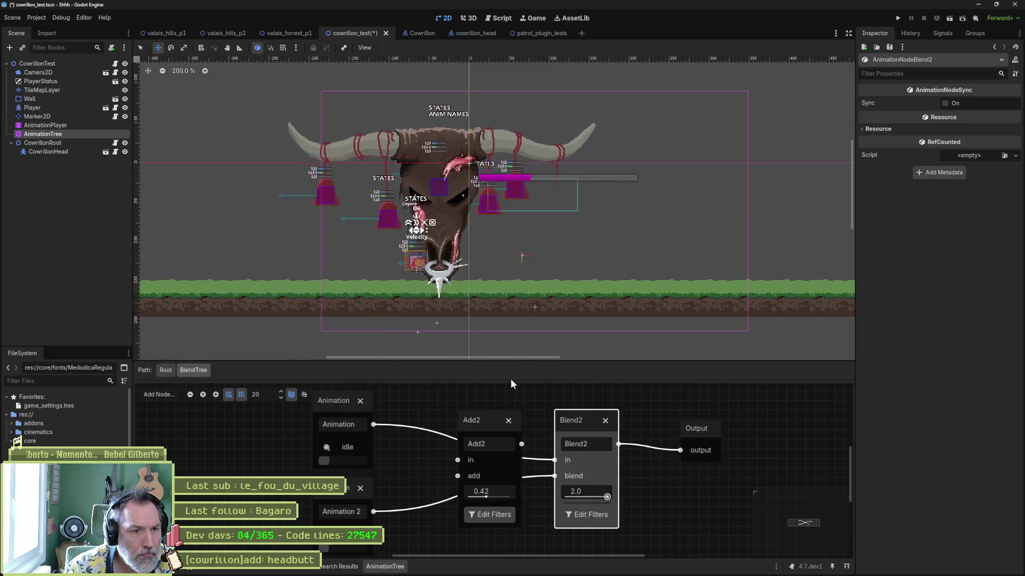
left_click(582, 514)
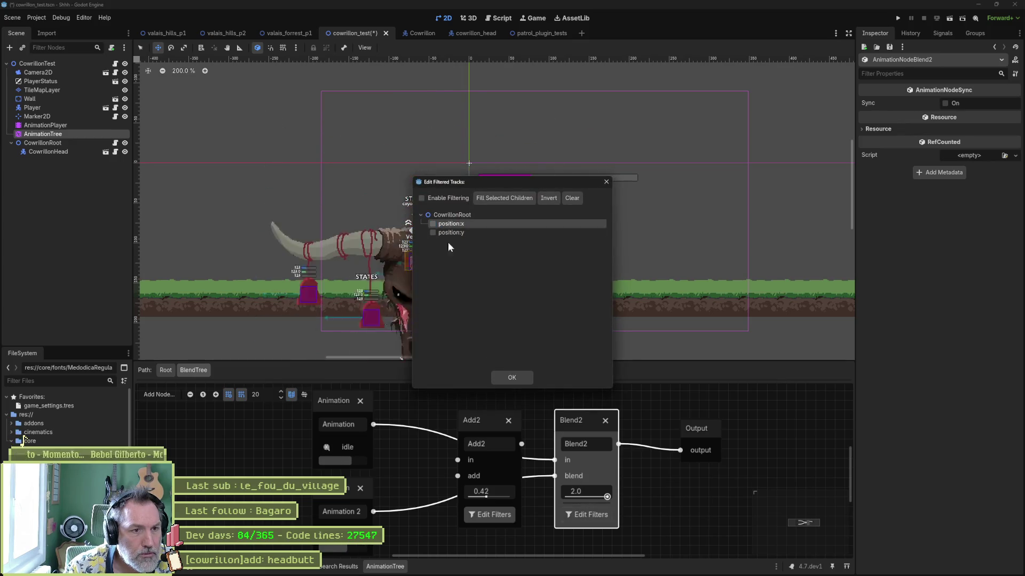
left_click(509, 378)
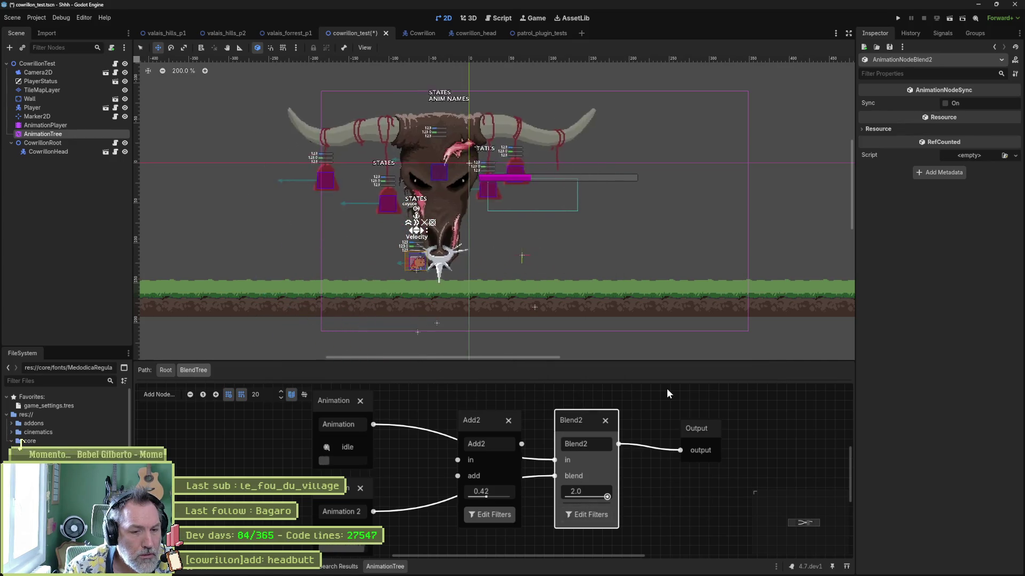
left_click(593, 492)
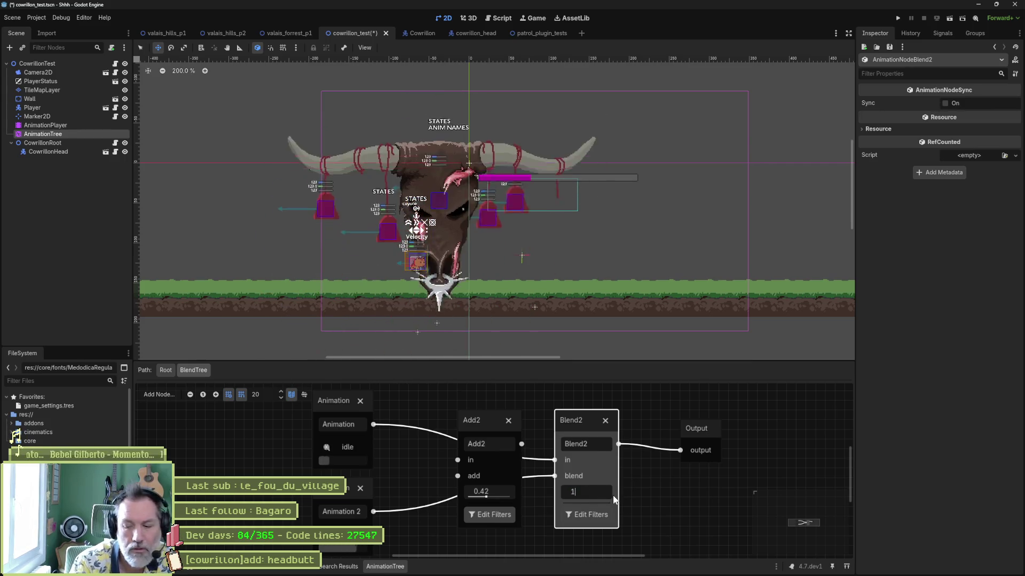
type("1")
key("Return")
left_click(613, 497)
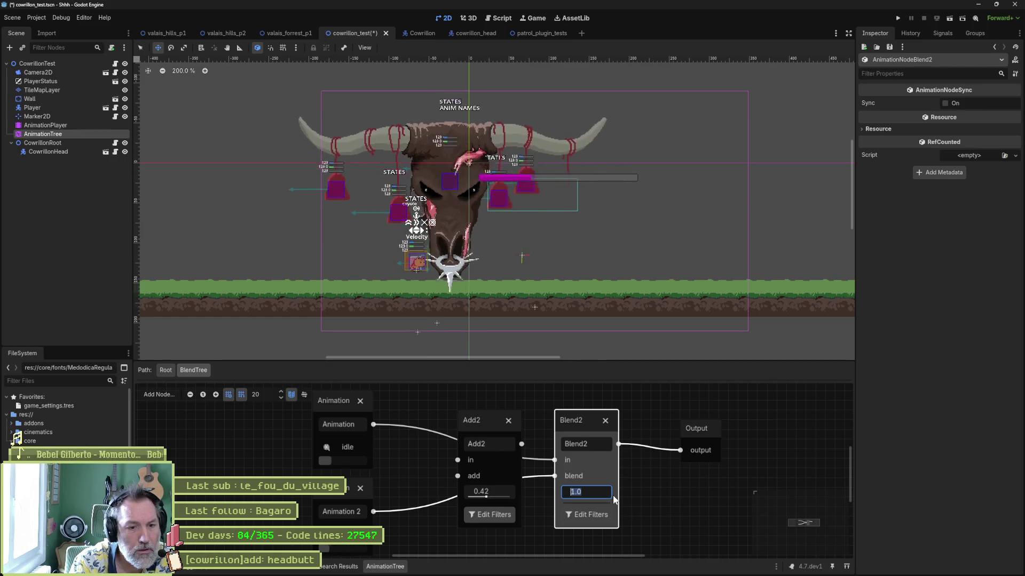
type("0")
key("Return")
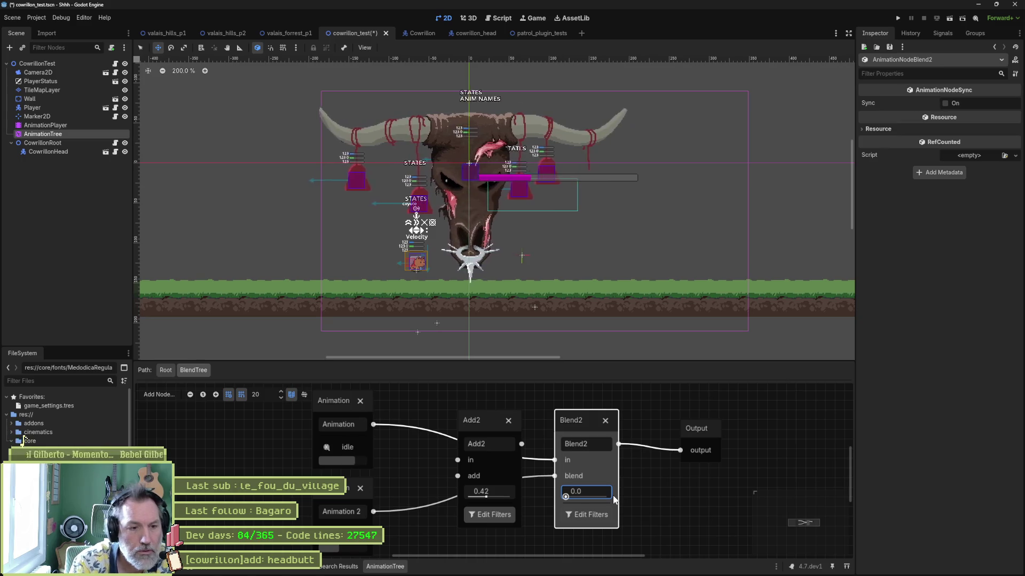
left_click(614, 499)
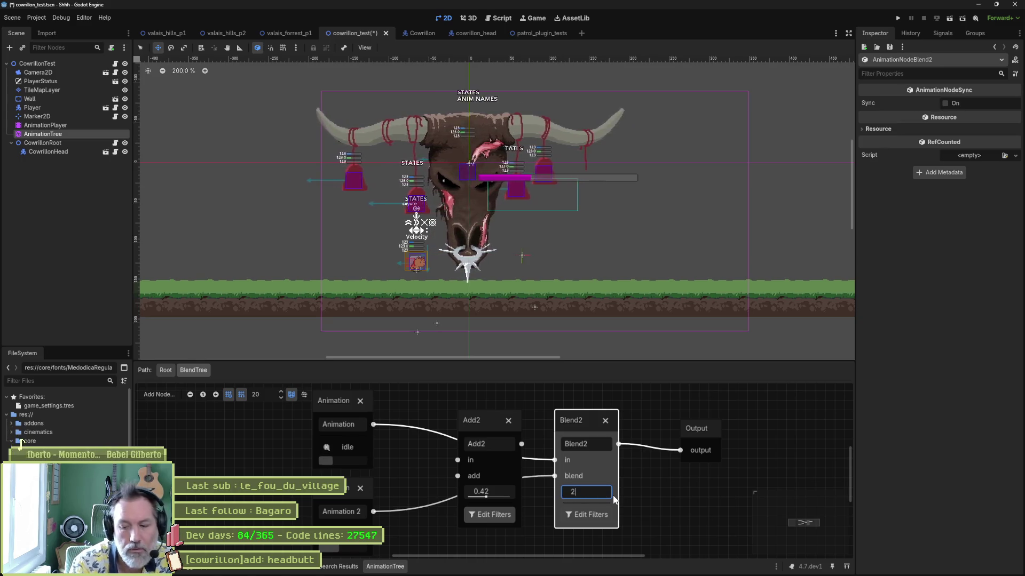
type("2")
key("Return")
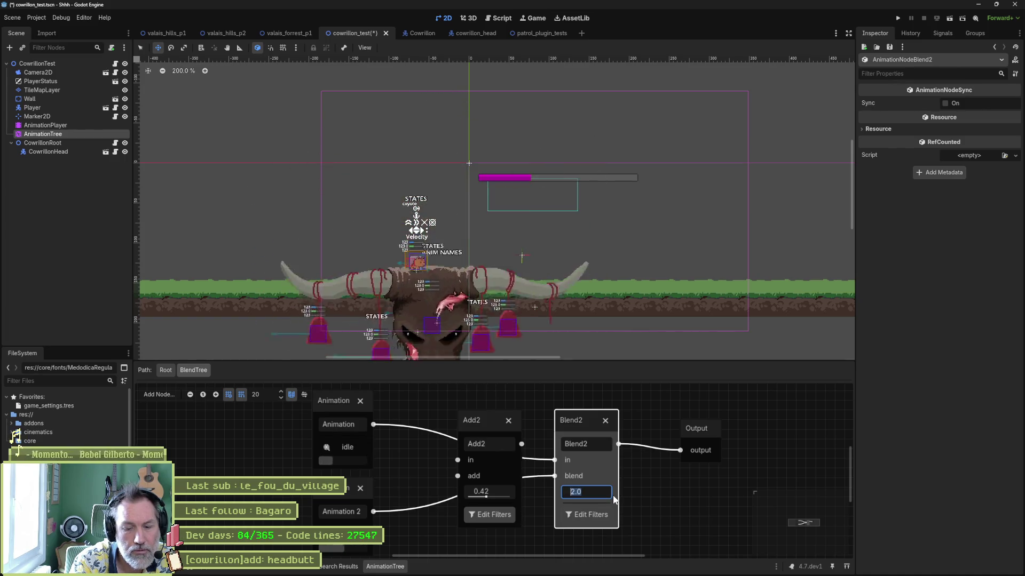
type("1")
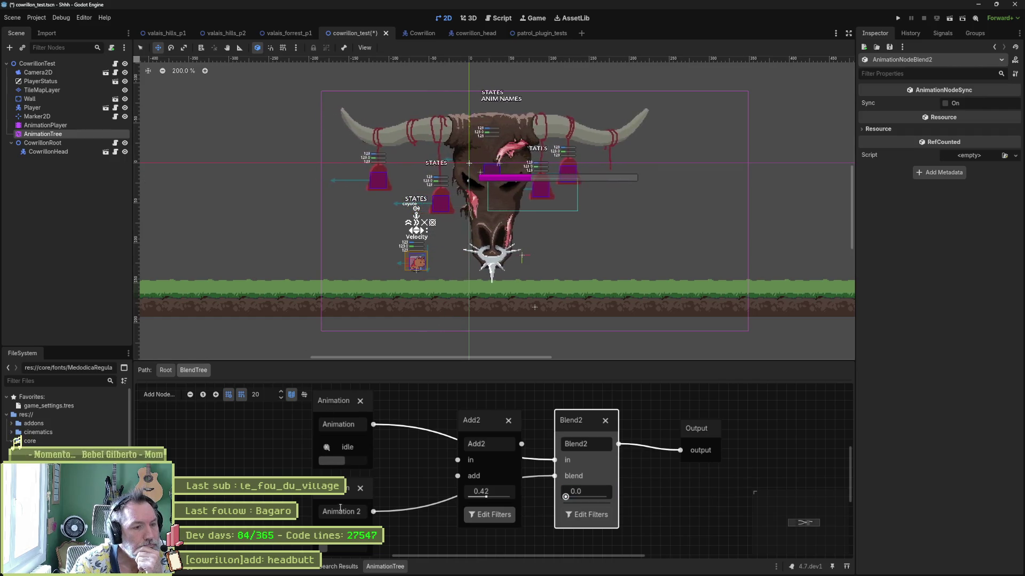
Step: In the root state machine, delete the Start-to-BlendTree transition and inspect idle-to-headbutt
left_click(166, 370)
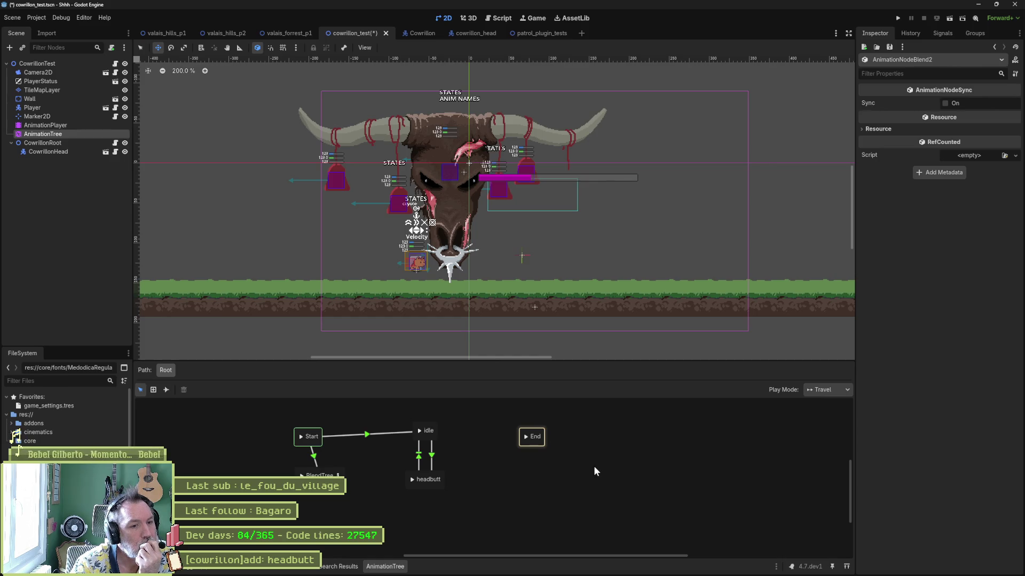
left_click(315, 457)
left_click(185, 390)
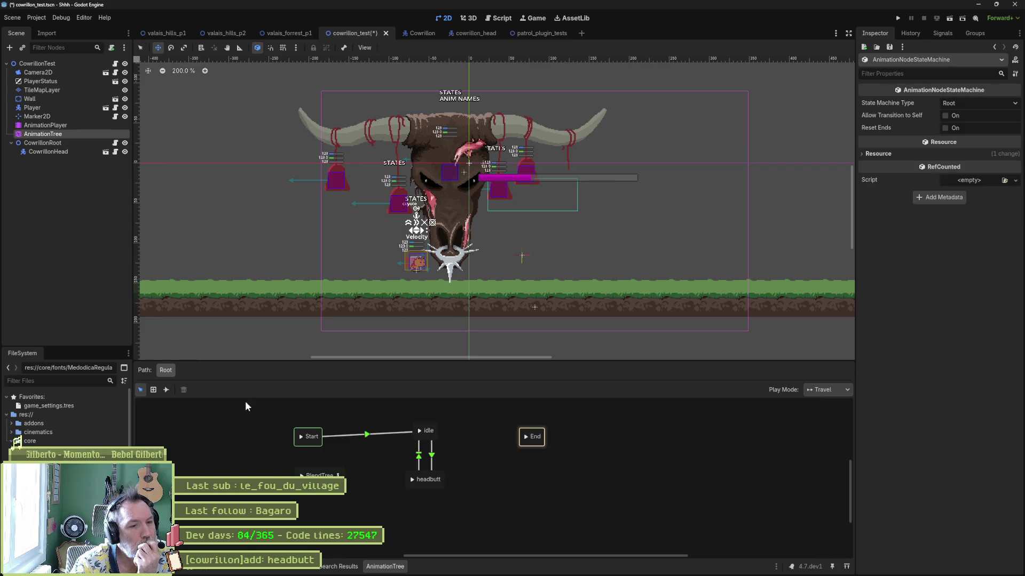
left_click(421, 429)
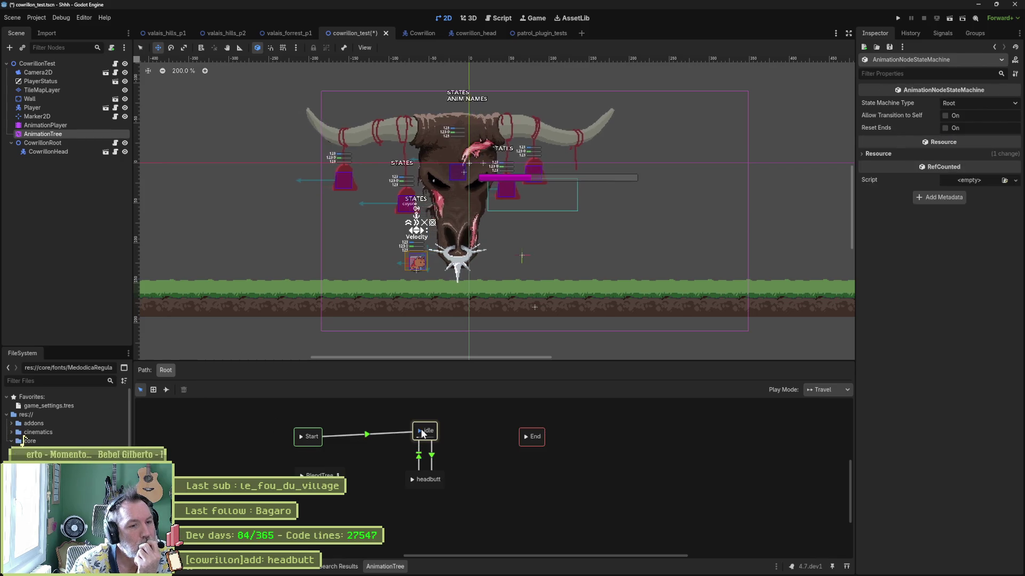
left_click(432, 458)
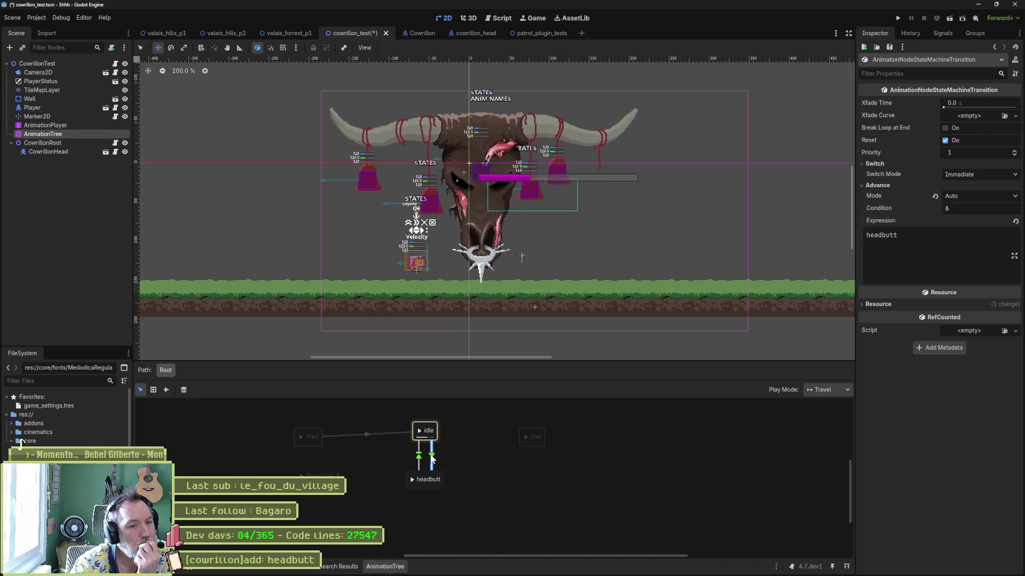
left_click(410, 478)
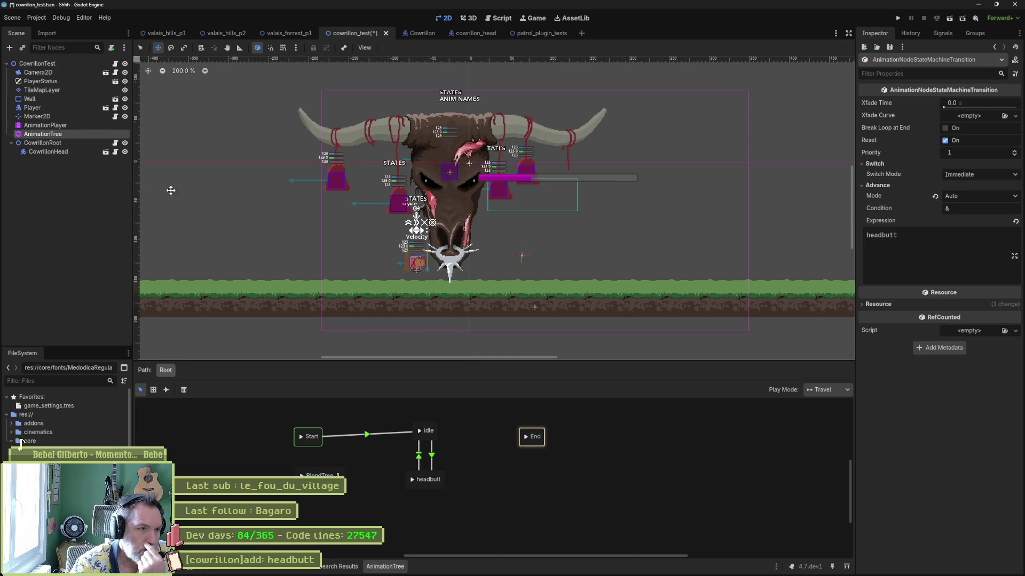
Step: Delete the position track from the RESET animation and return to the AnimationTree
left_click(78, 125)
left_click(306, 391)
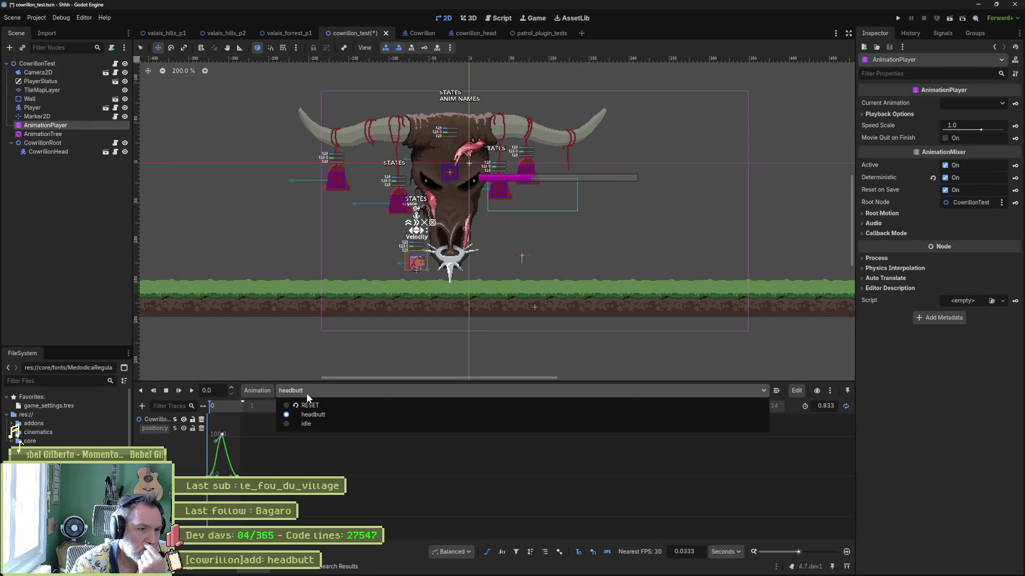
left_click(315, 406)
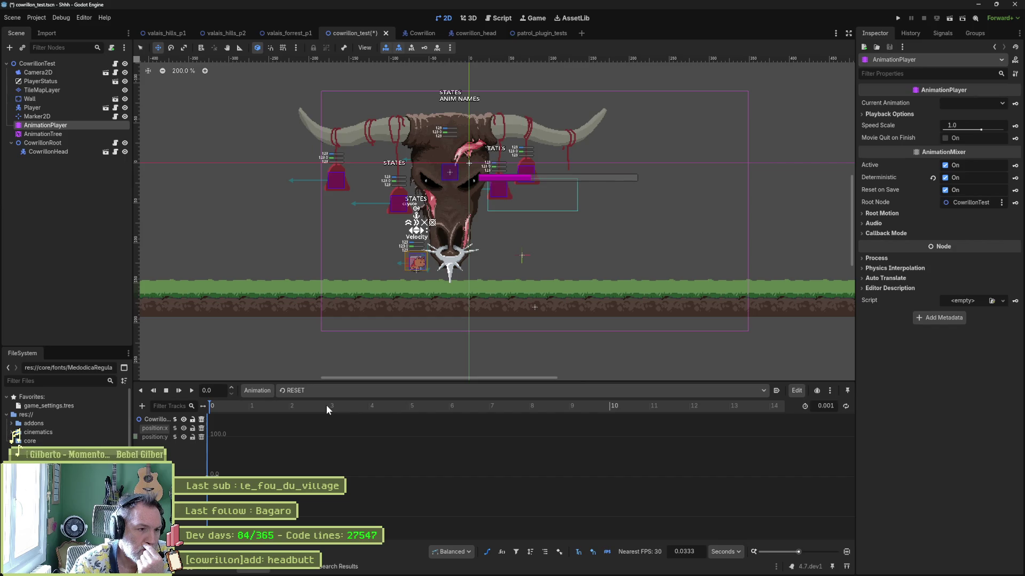
left_click(202, 428)
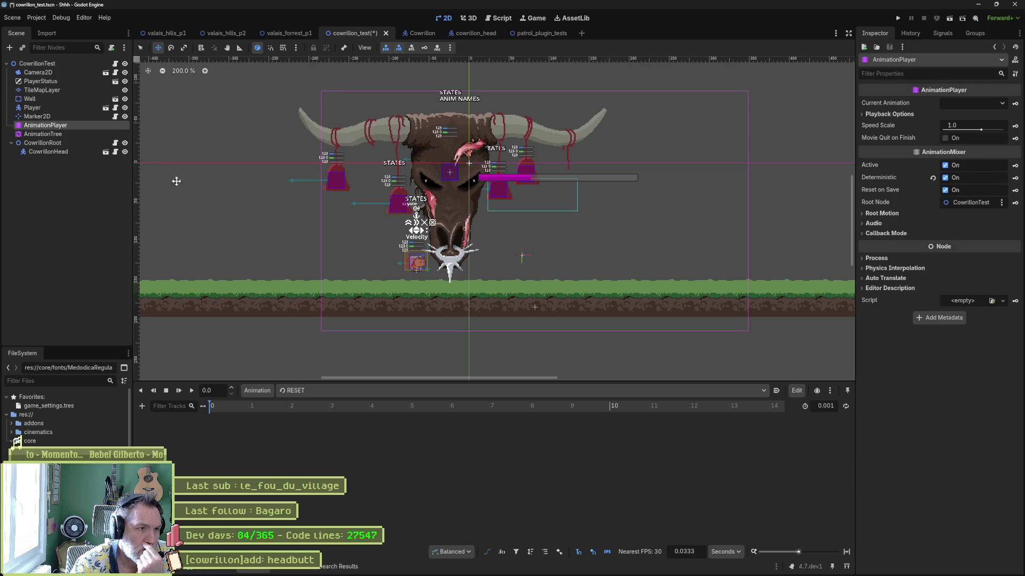
left_click(83, 136)
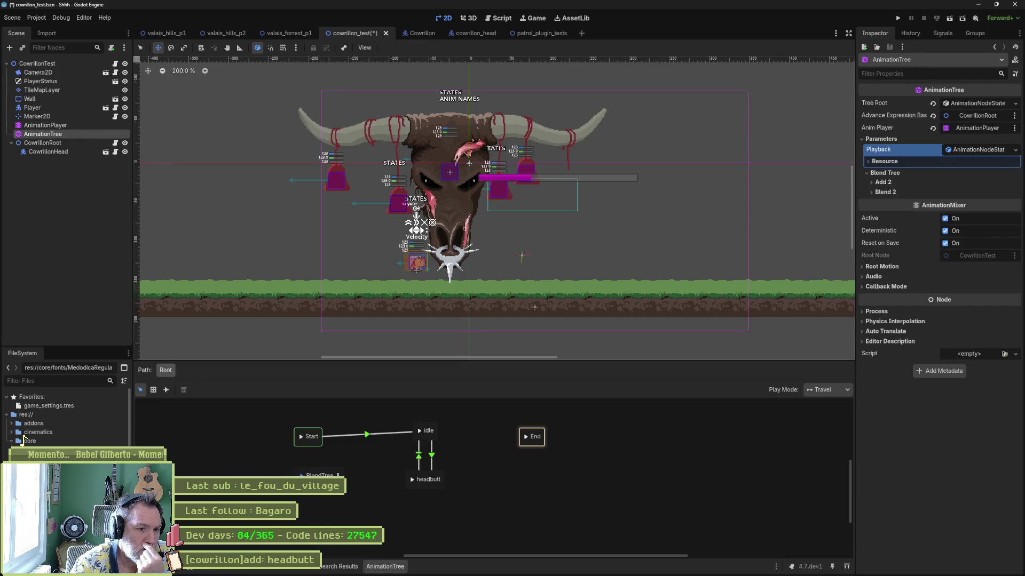
Step: Open the BlendTree, sweep Blend2's blend to 1.0 and back to 0.0, and unplug Add2 from Blend2
left_click(338, 475)
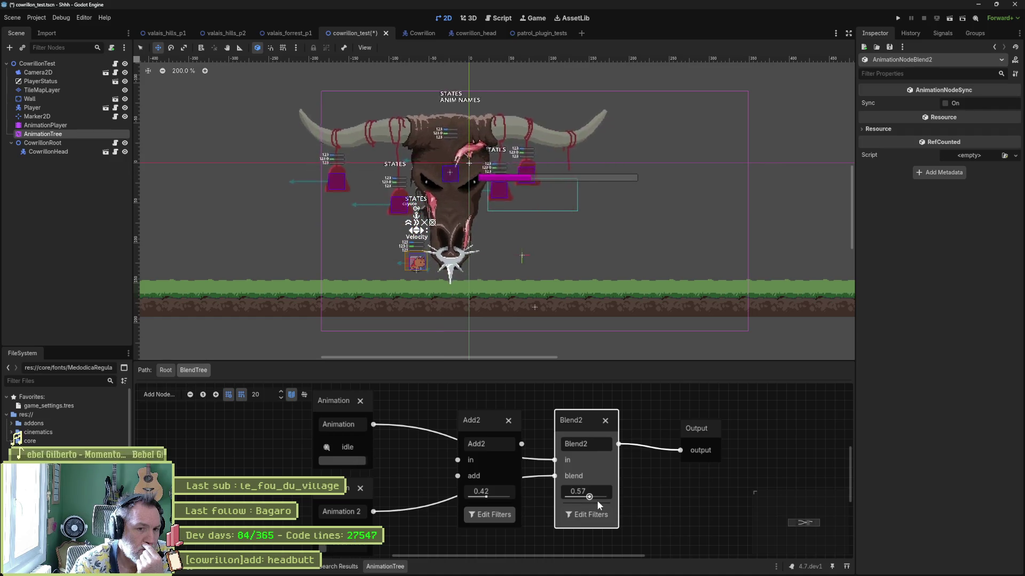
mouse_move(603, 500)
left_mouse_down()
mouse_move(620, 498)
mouse_move(571, 484)
mouse_move(633, 490)
mouse_move(548, 489)
left_mouse_up()
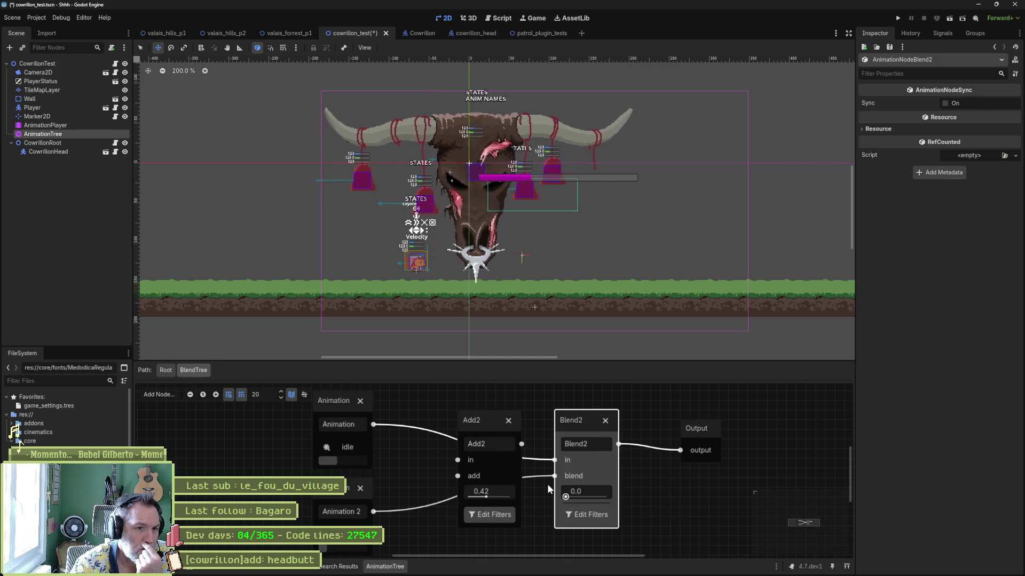
mouse_move(645, 490)
left_mouse_down()
mouse_move(691, 489)
mouse_move(544, 490)
left_mouse_up()
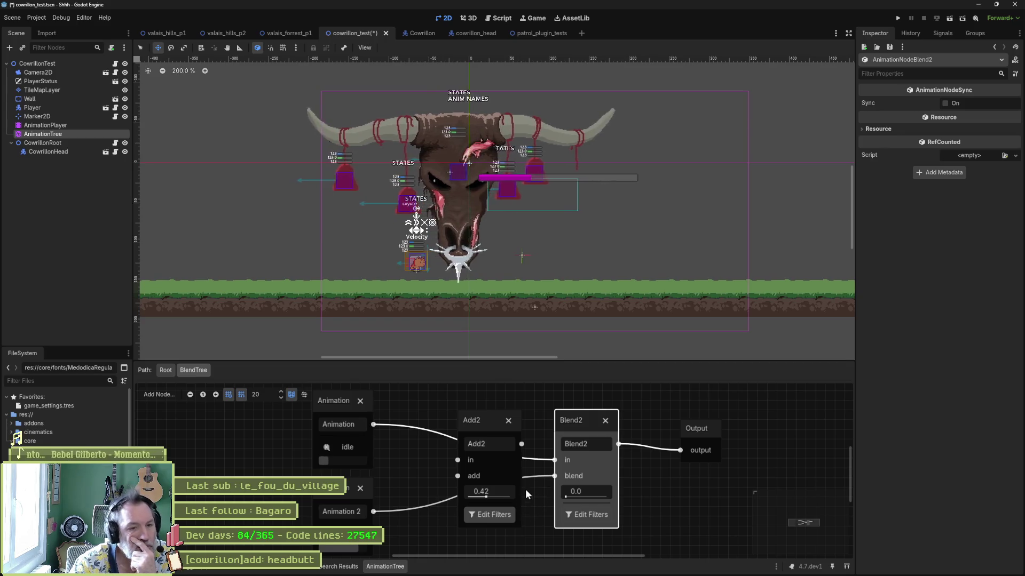
left_click_drag(556, 463, 478, 454)
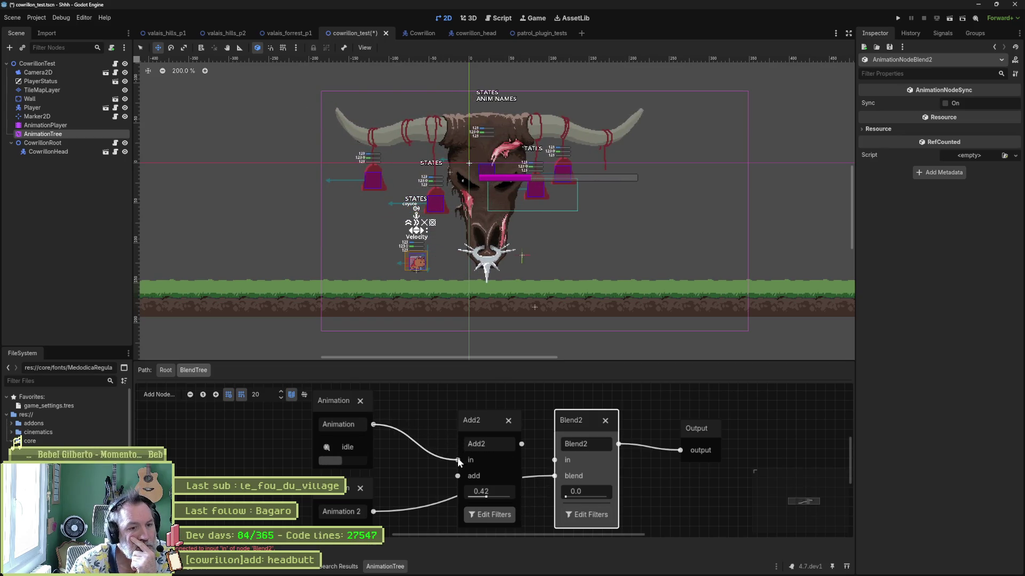
Step: Wire Animation 2 into Add2 and Add2 into Blend2's in, set Add2 to 1.0, open filters
left_click_drag(555, 482, 458, 478)
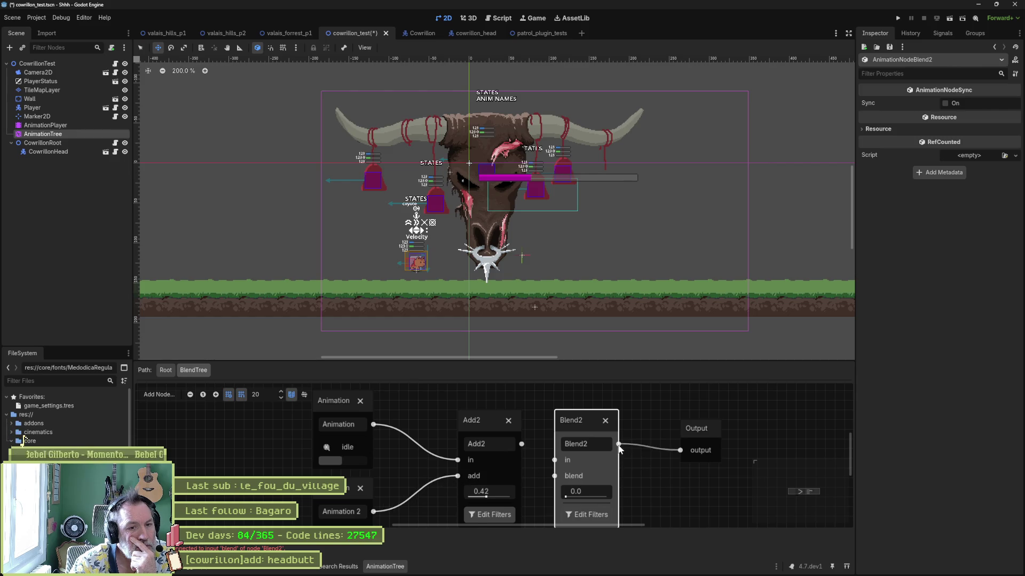
left_click_drag(619, 446, 521, 444)
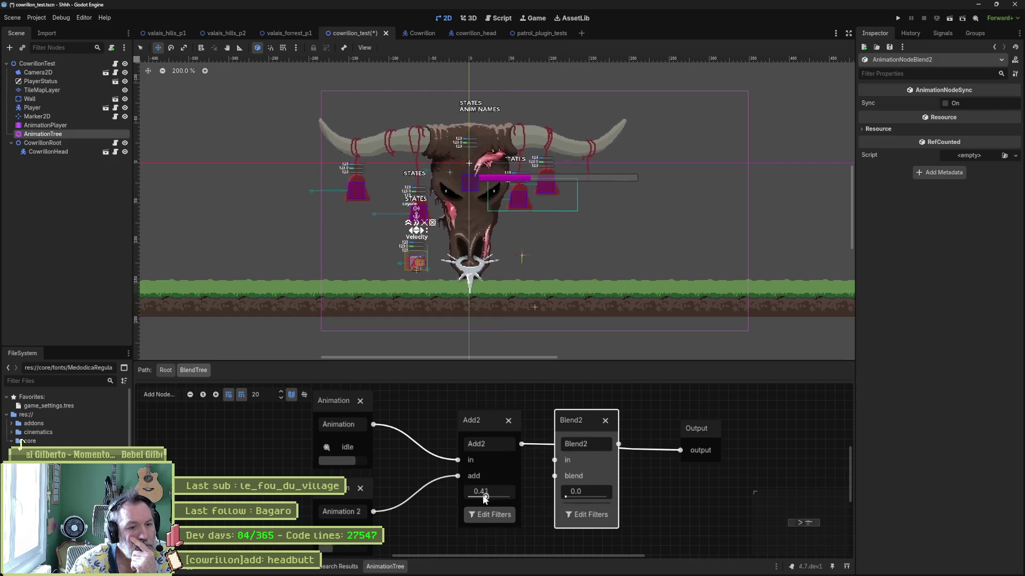
left_click_drag(486, 497, 517, 500)
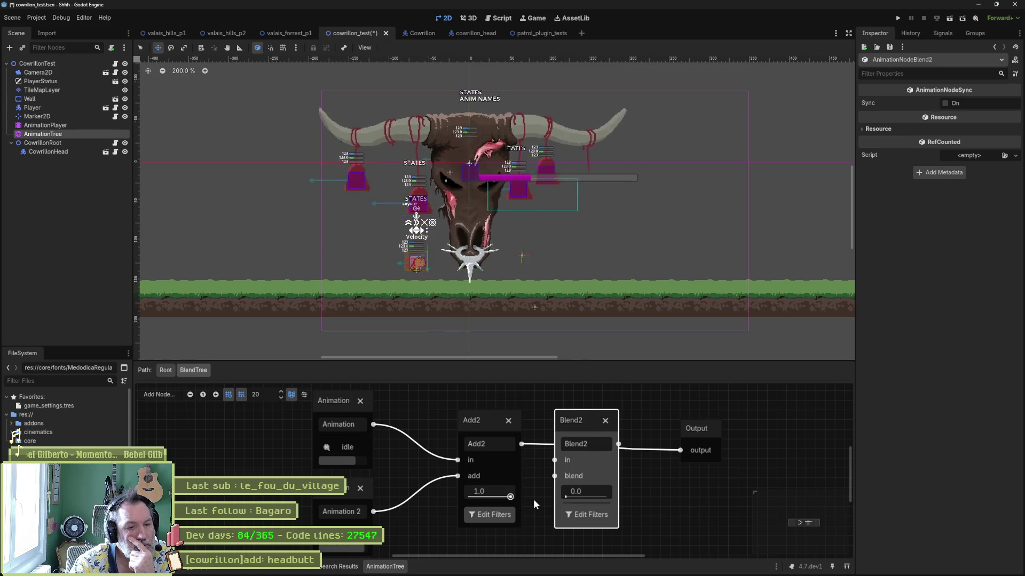
left_click(489, 515)
Step: Tick the position:y track in Add2's filtered tracks list and close the list
left_click(440, 233)
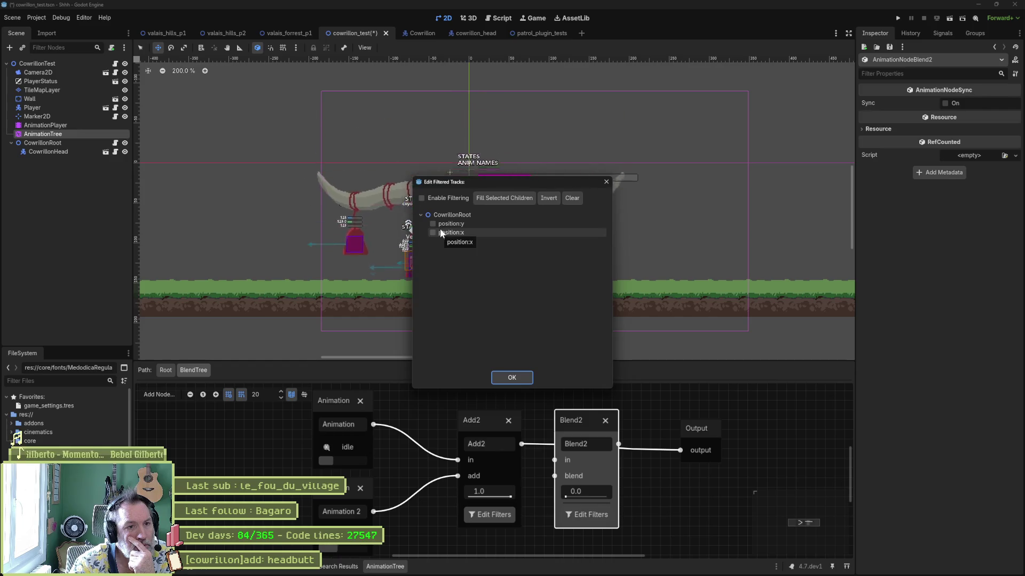
left_click(444, 226)
left_click(510, 378)
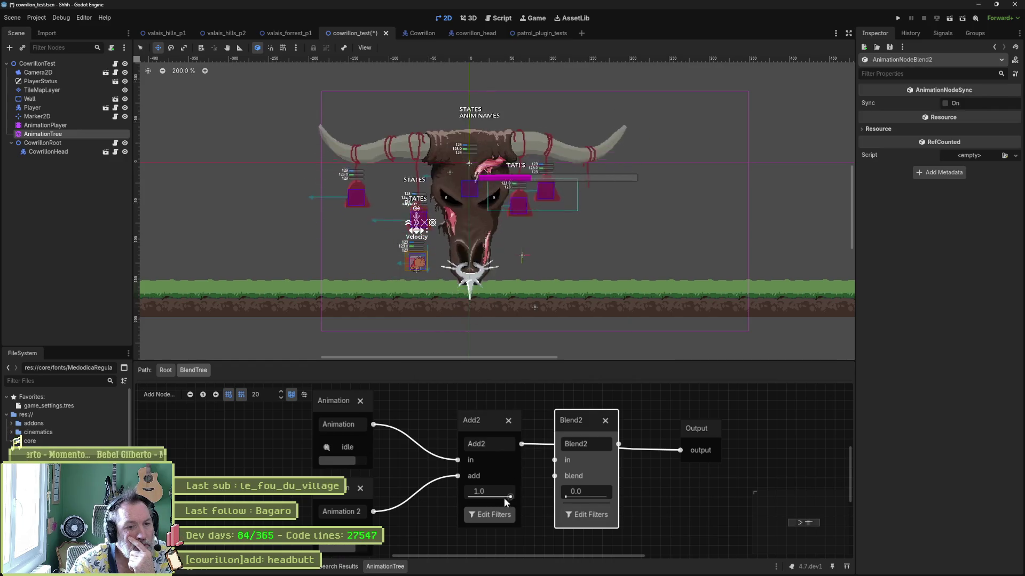
Step: Test Add2's add amount between 0.0 and 1.0, rechecking filters, ending near 0.11
mouse_move(503, 498)
left_mouse_down()
mouse_move(443, 499)
mouse_move(578, 488)
left_mouse_up()
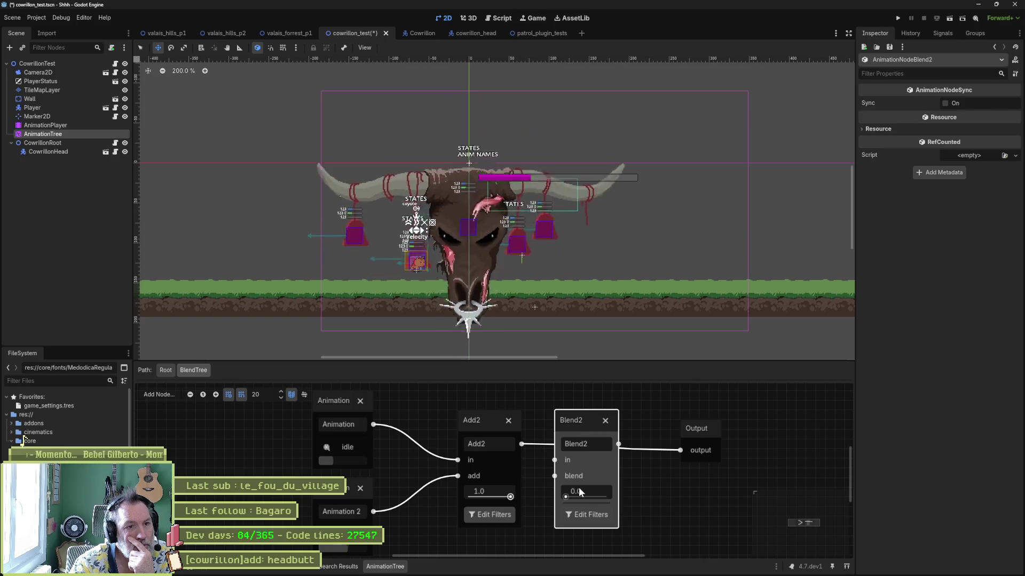
left_click_drag(485, 491, 448, 496)
left_click(489, 515)
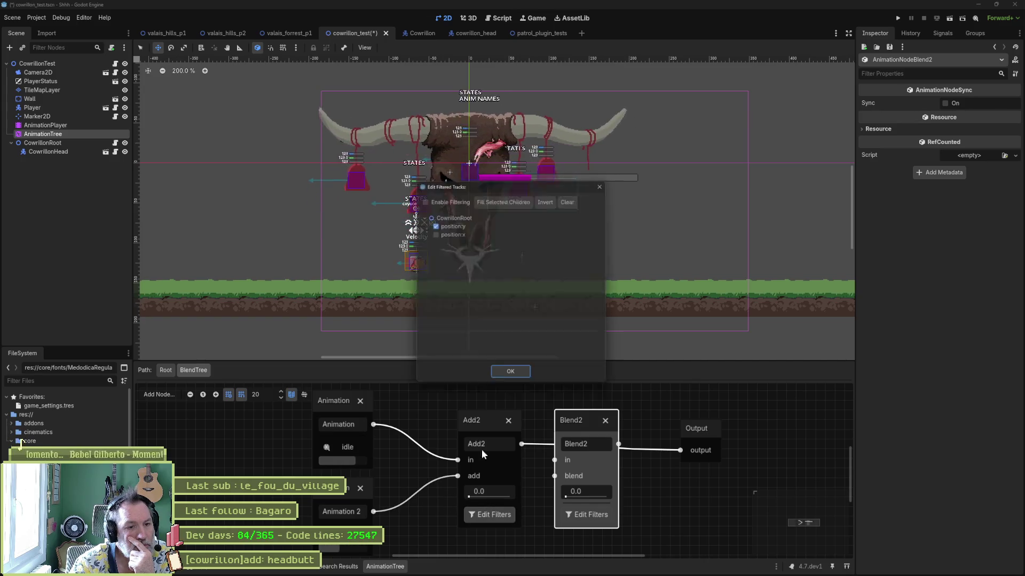
left_click(511, 378)
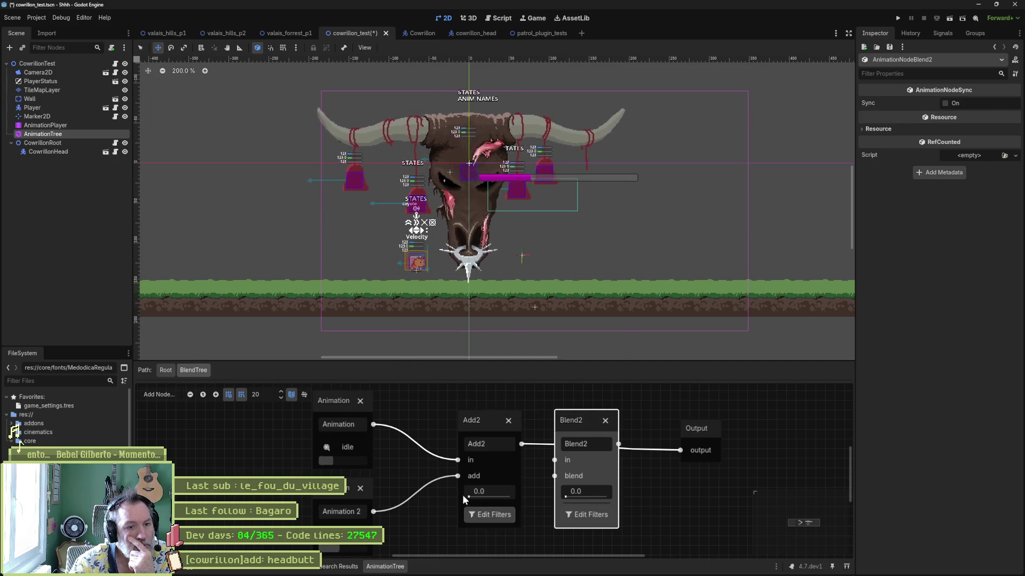
left_click_drag(466, 496, 607, 496)
left_click_drag(510, 496, 449, 491)
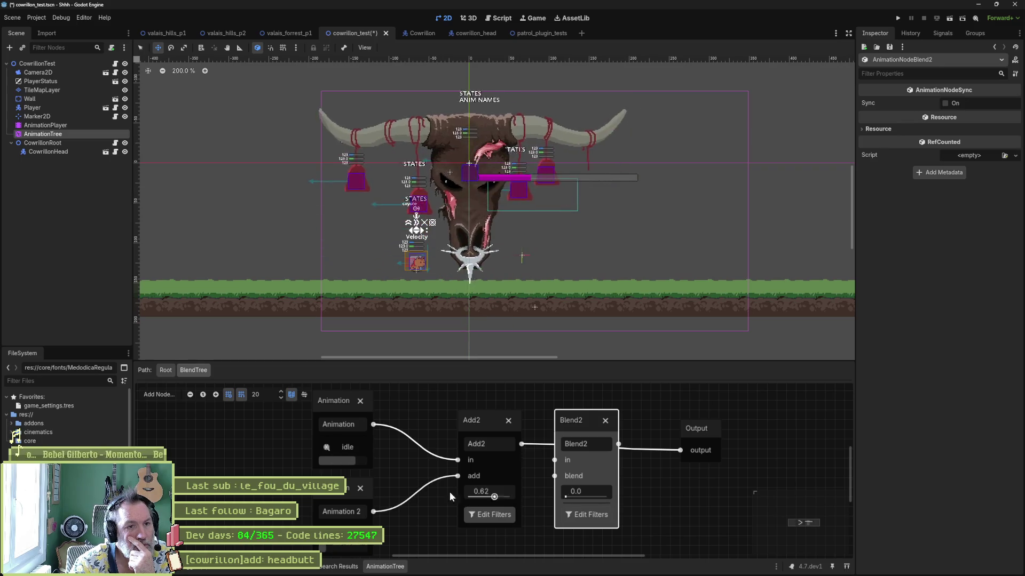
left_click(489, 514)
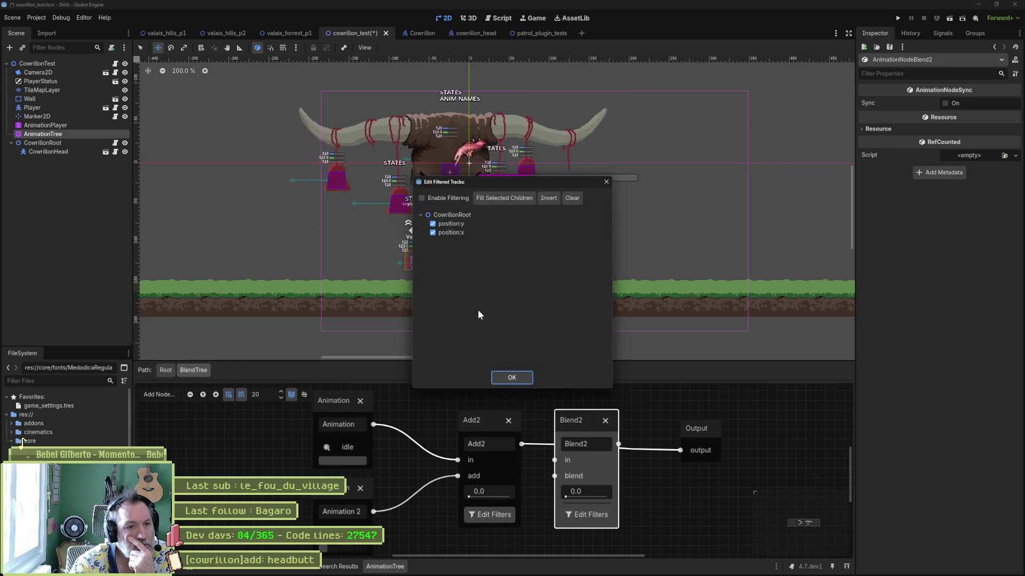
left_click(504, 381)
mouse_move(459, 492)
left_mouse_down()
mouse_move(533, 492)
mouse_move(425, 491)
left_mouse_up()
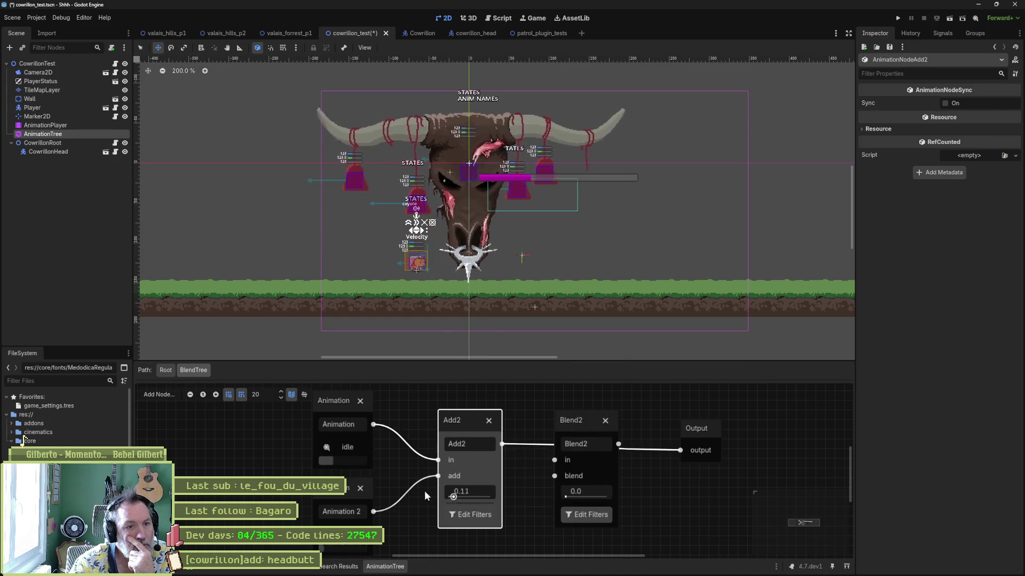
Step: Enable track filtering on Add2 and raise its add amount to 1.0
left_click(469, 515)
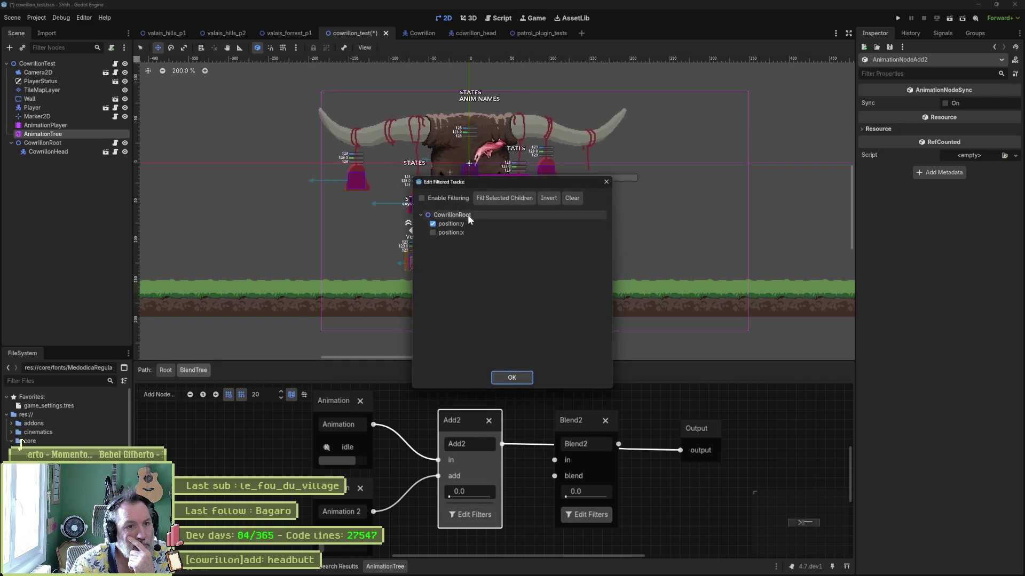
left_click(445, 199)
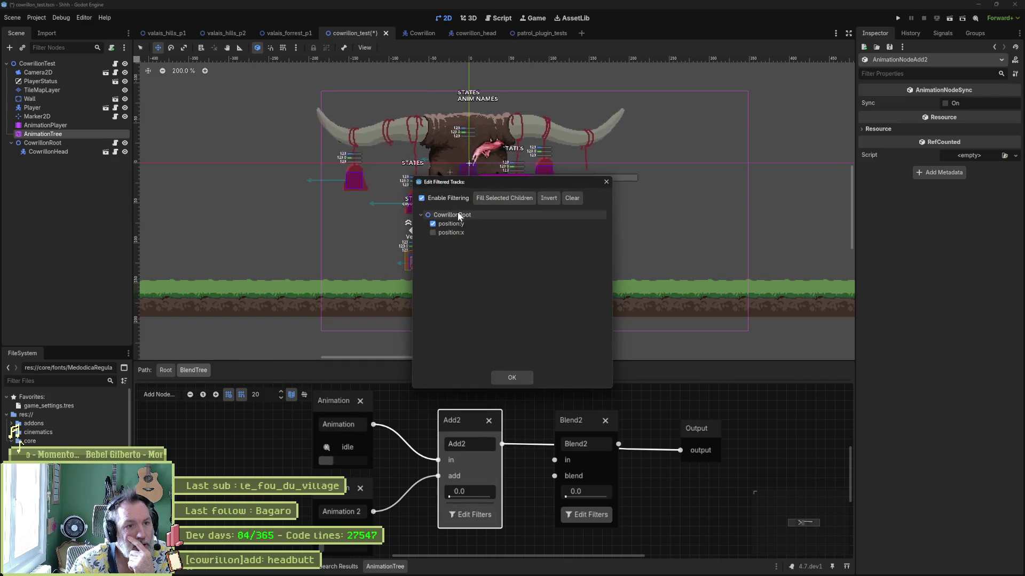
left_click(509, 379)
left_click_drag(453, 497, 512, 491)
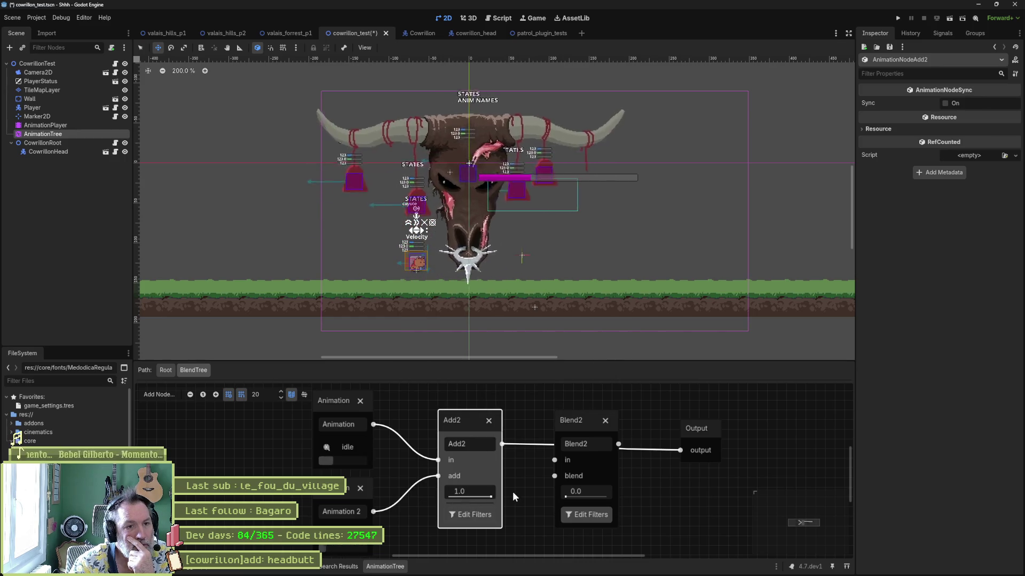
Step: Switch Add2's filtered track between position:x and position:y several times
left_click(471, 514)
left_click(446, 225)
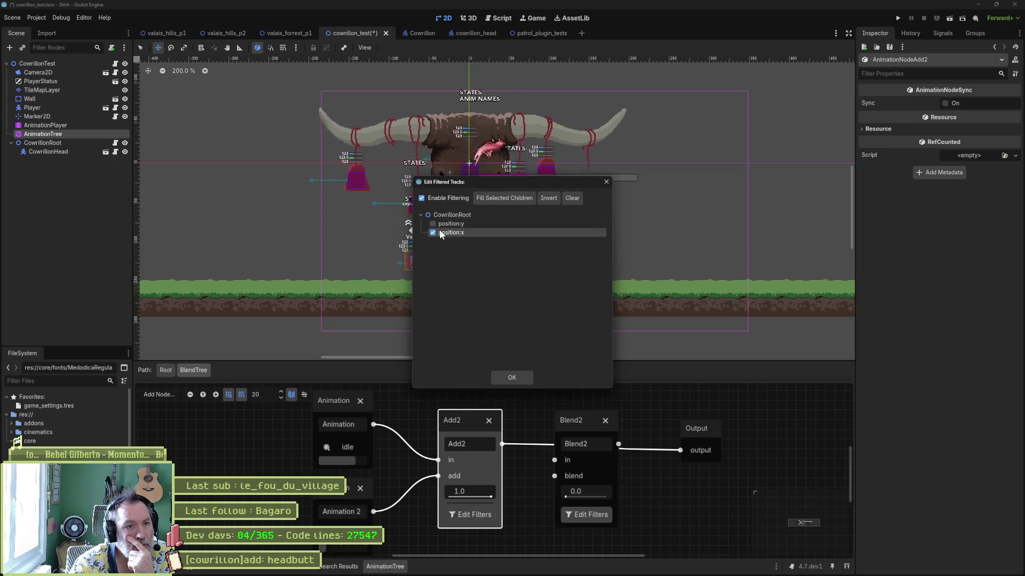
left_click(440, 232)
left_click_drag(470, 184, 658, 191)
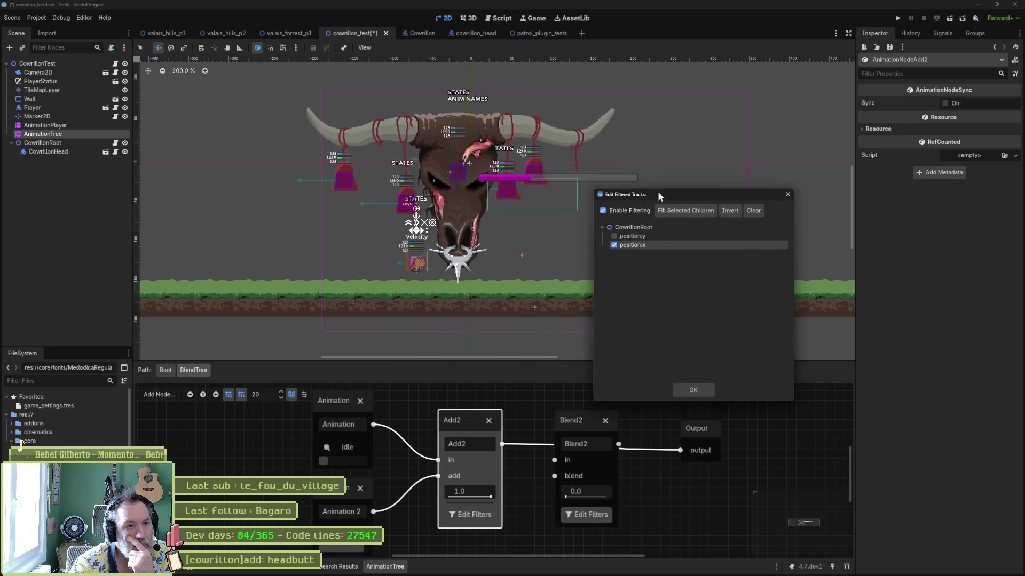
left_click(633, 238)
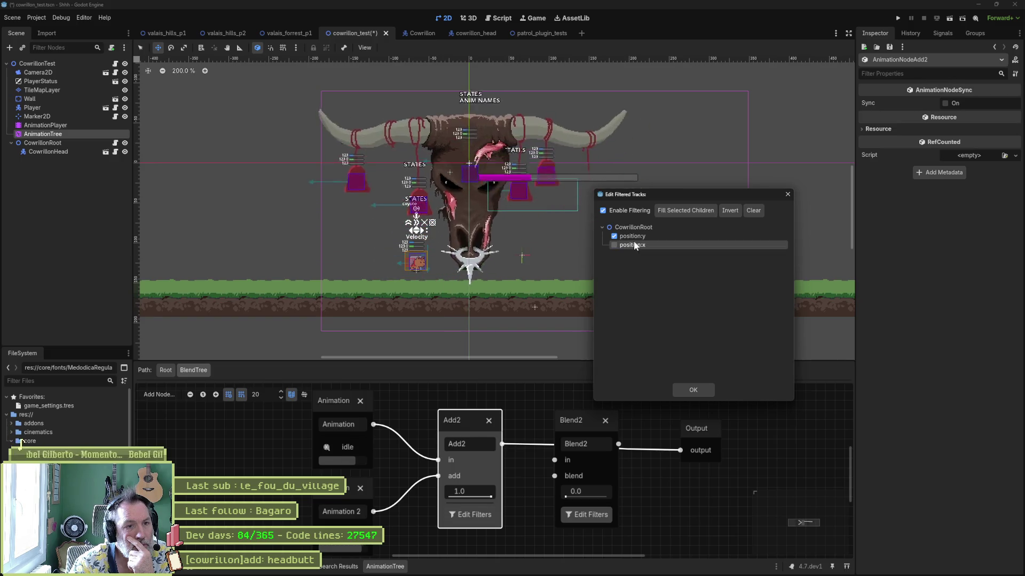
left_click(634, 243)
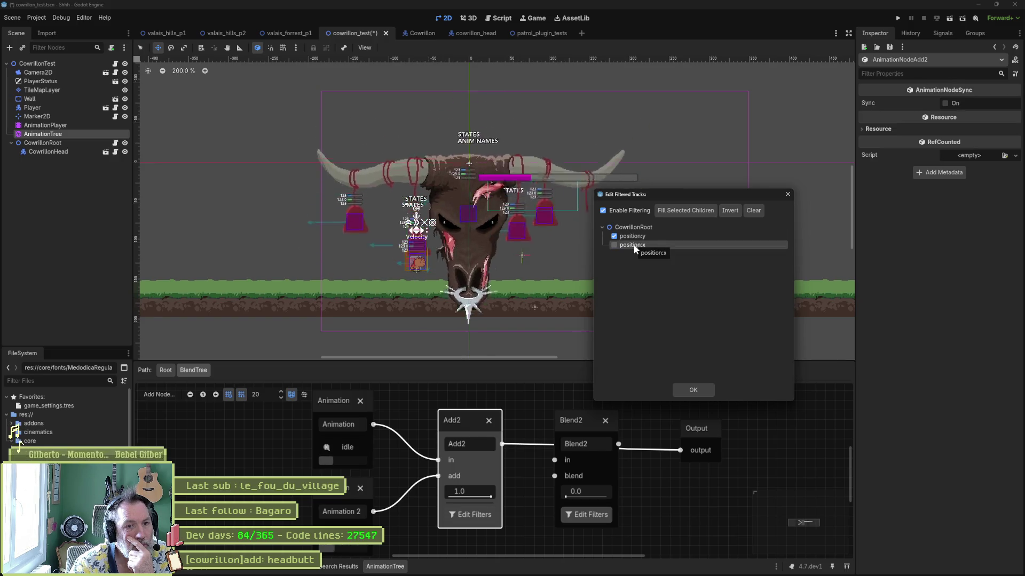
left_click(635, 245)
left_click(635, 236)
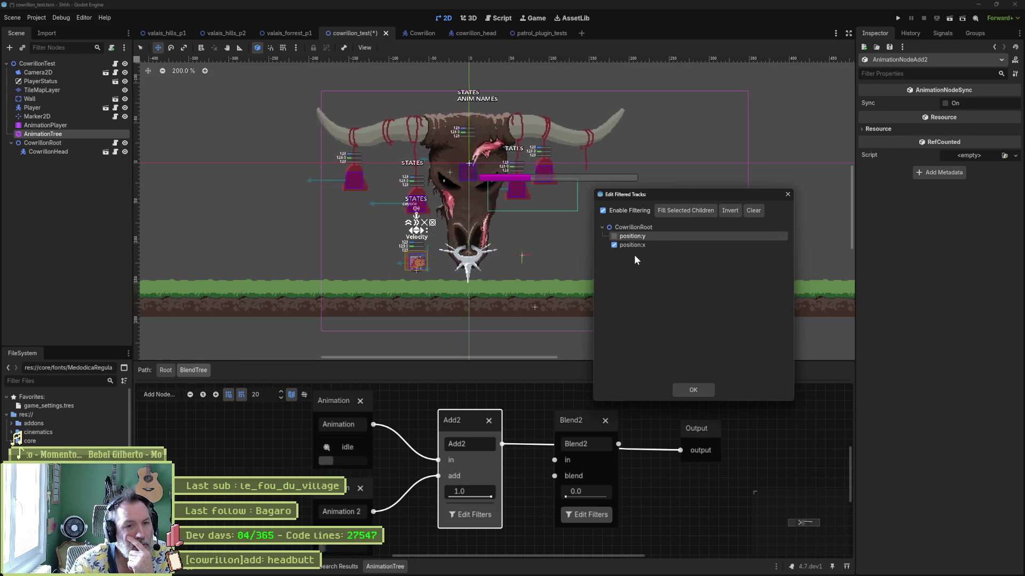
left_click(614, 236)
left_click(614, 245)
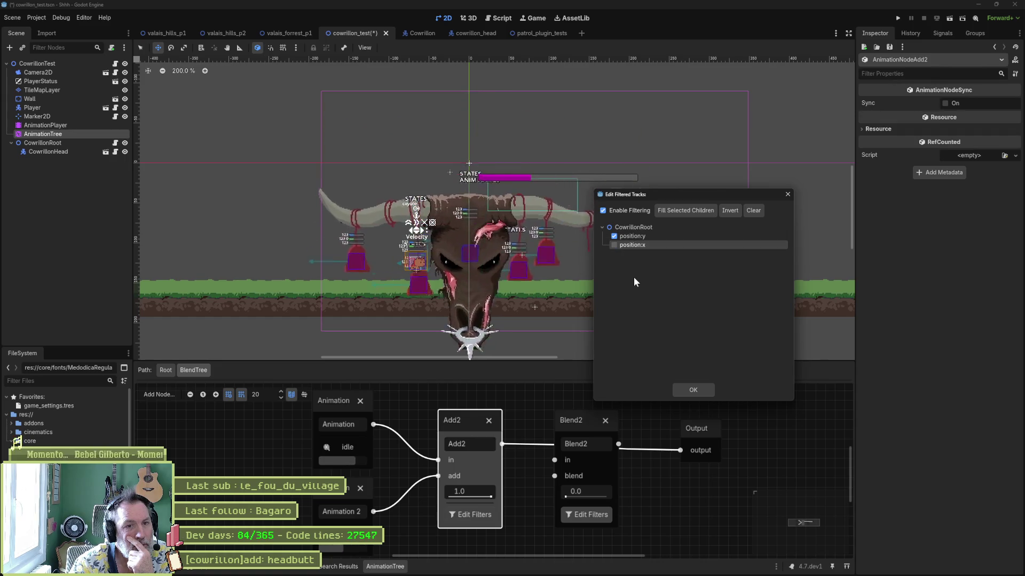
Step: Invert the filter, clear all tracks, disable filtering on Add2 and confirm
left_click(684, 210)
left_click(729, 213)
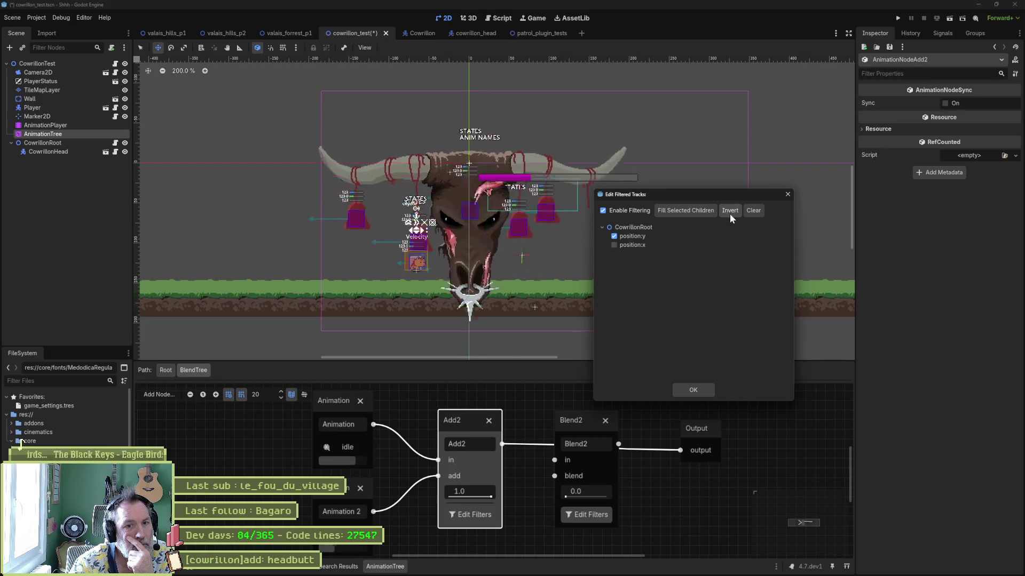
left_click(729, 212)
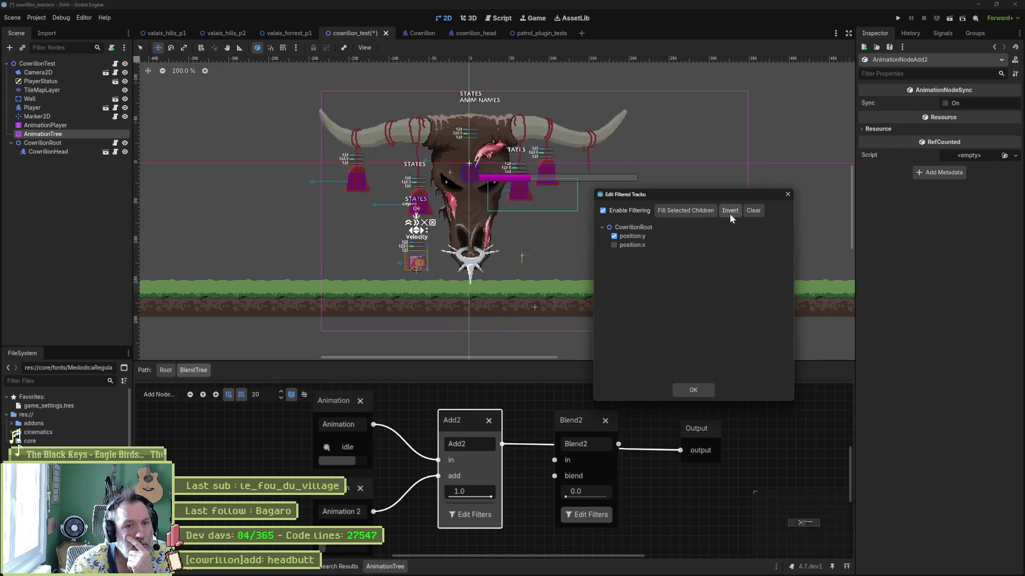
left_click(753, 212)
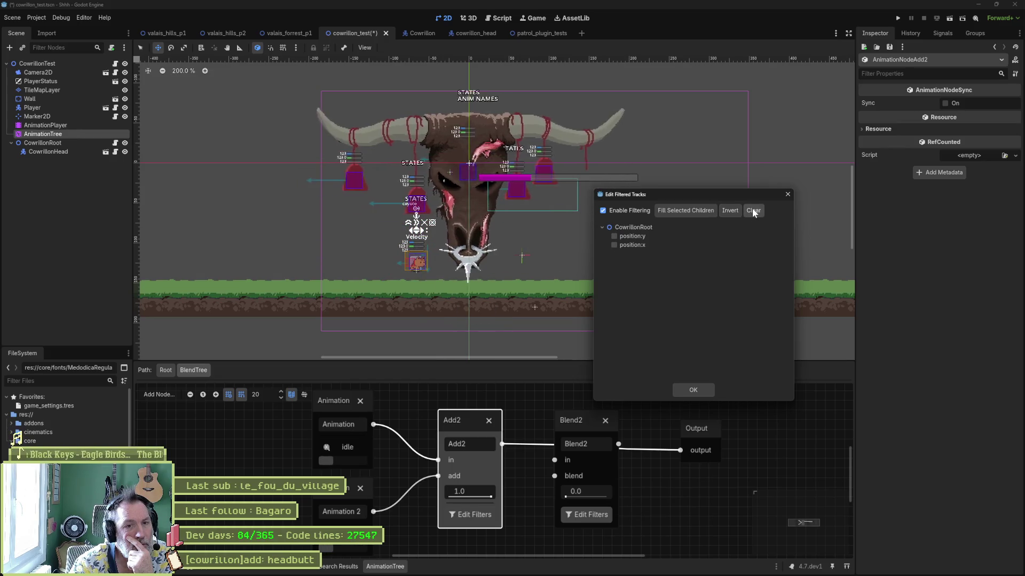
left_click(618, 210)
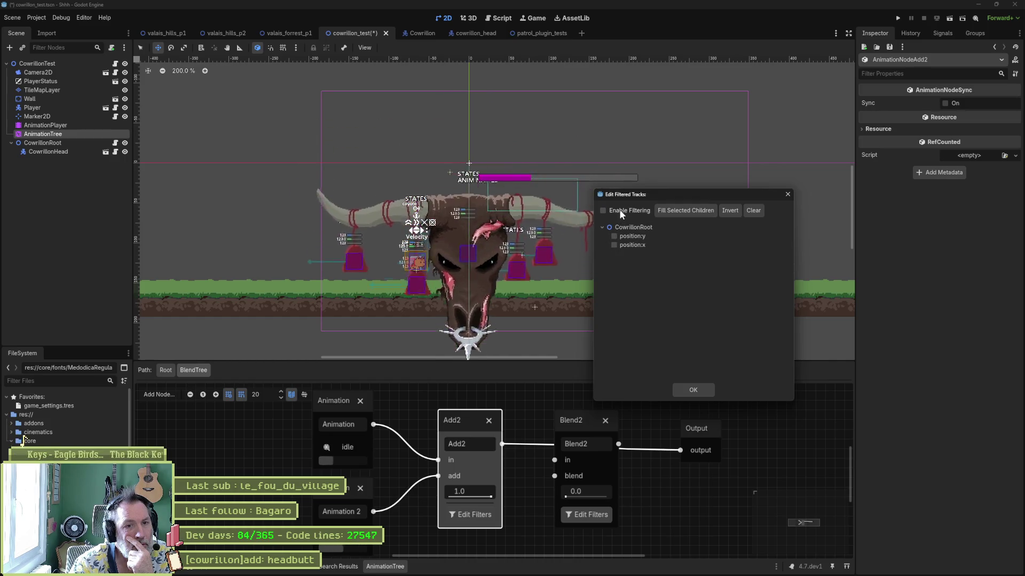
left_click(692, 390)
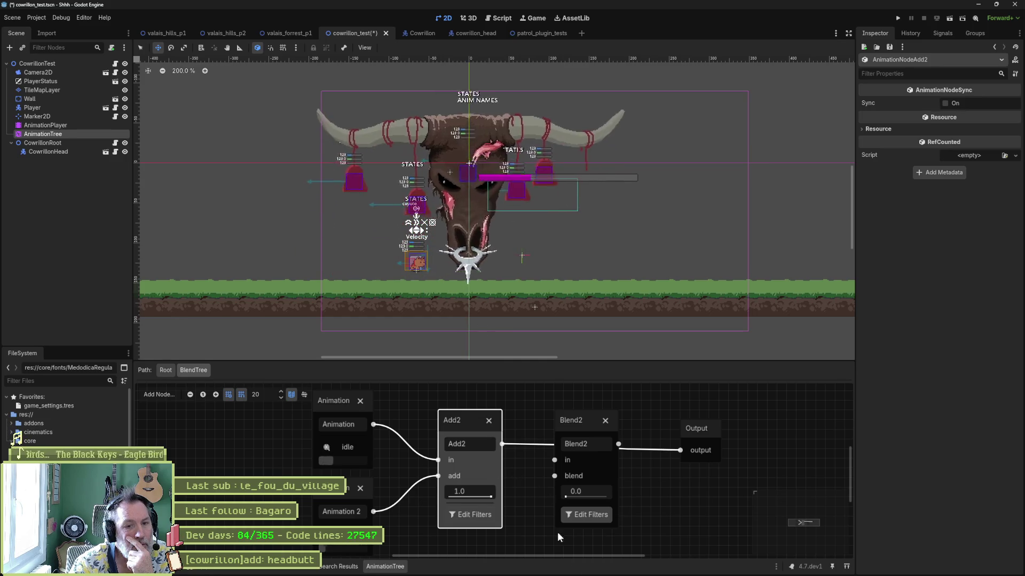
mouse_move(577, 574)
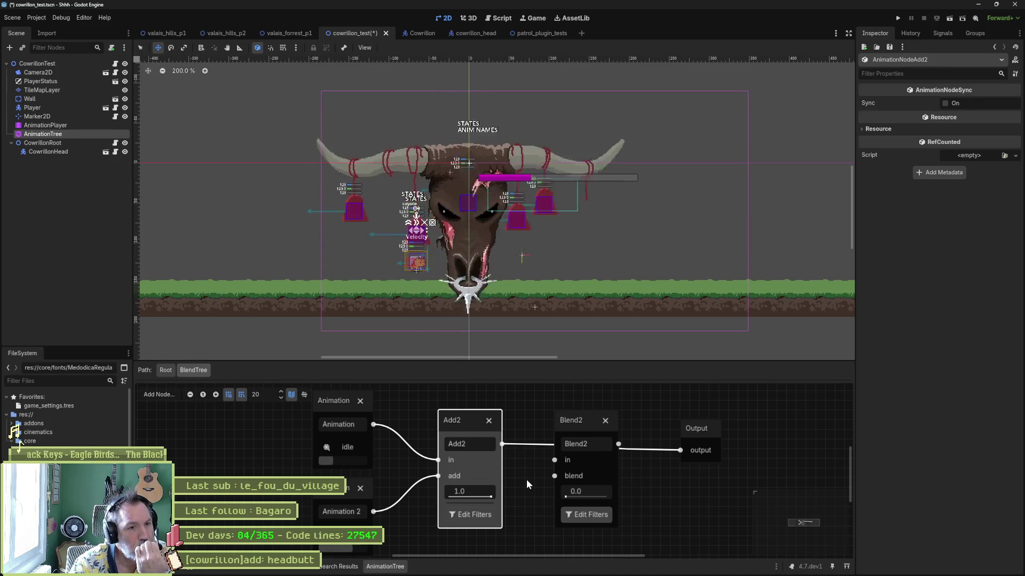
Step: Delete the Blend2 node and move Output right beside Add2
left_click(606, 420)
left_click_drag(710, 426, 571, 419)
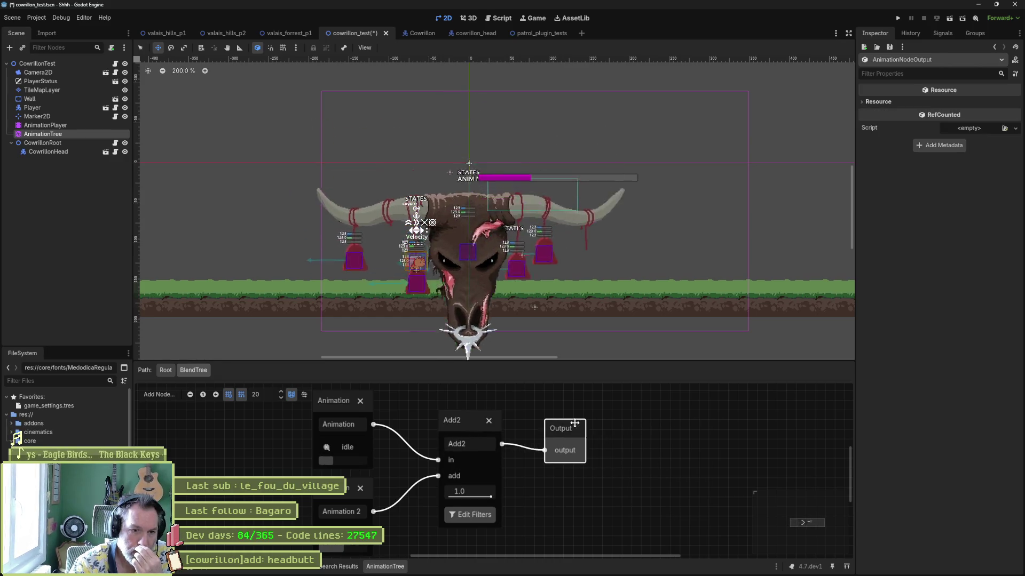
right_click(545, 402)
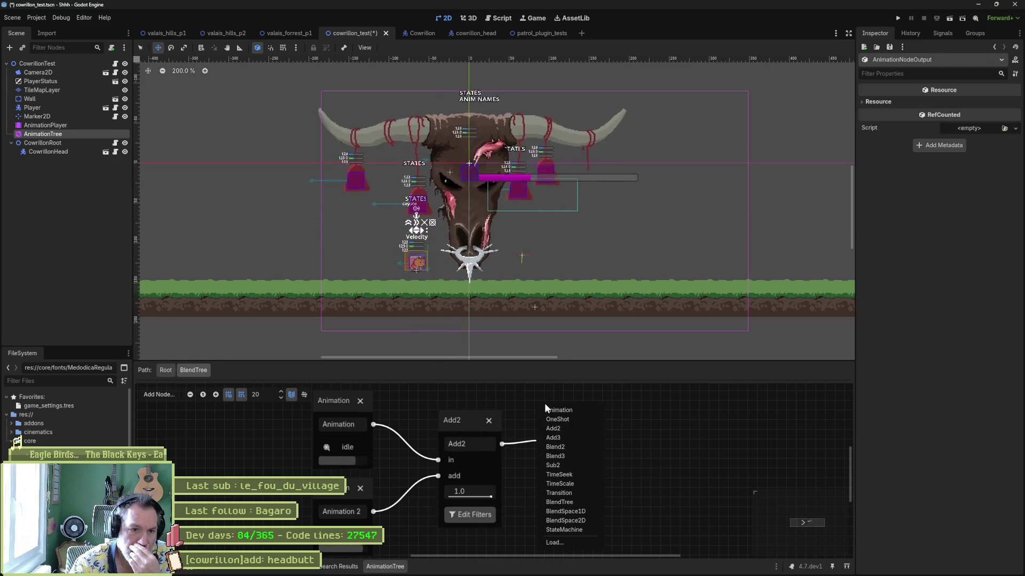
left_click(530, 399)
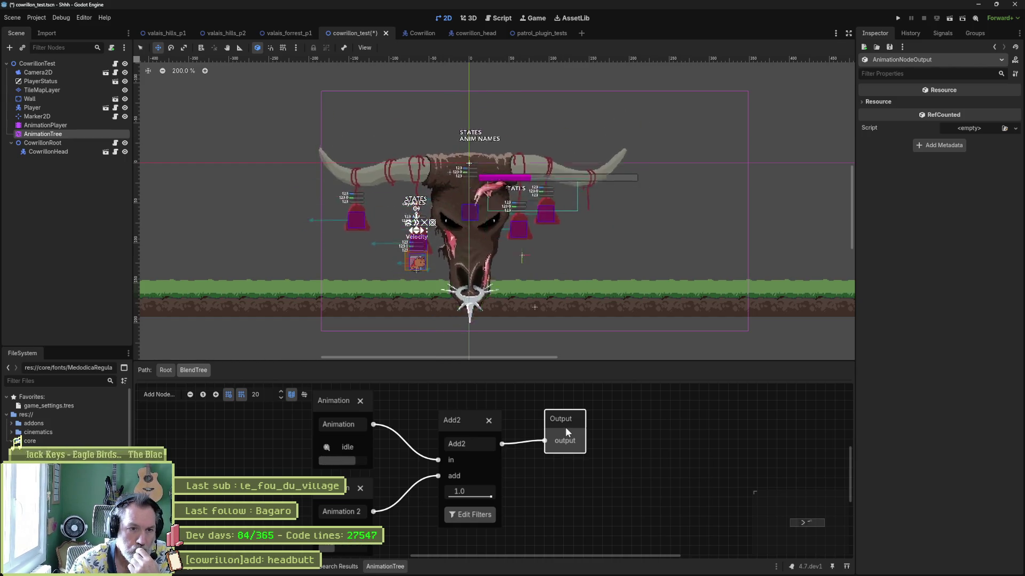
left_click(606, 439)
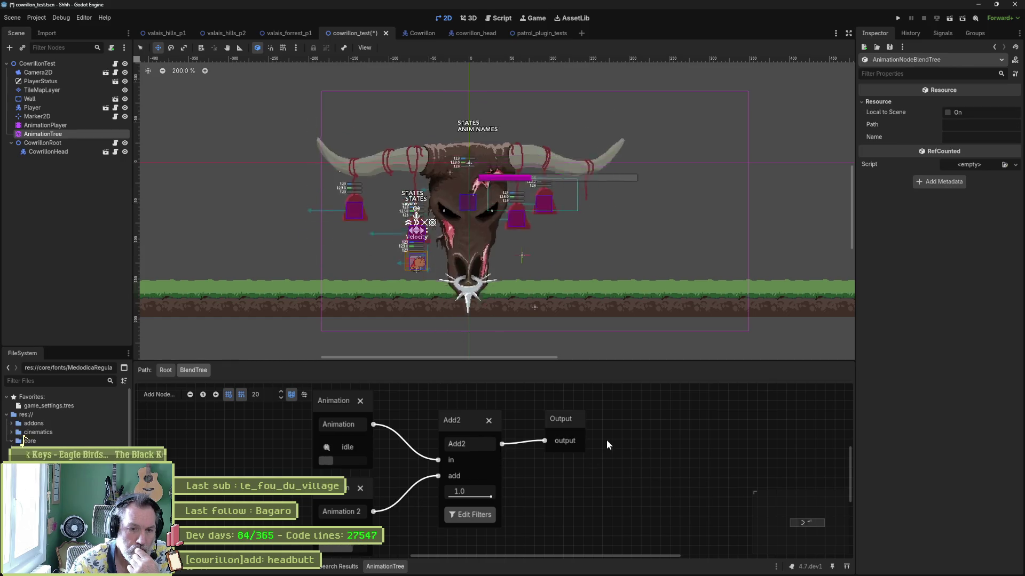
Step: Add a Transition node to the graph, then remove it again
right_click(606, 440)
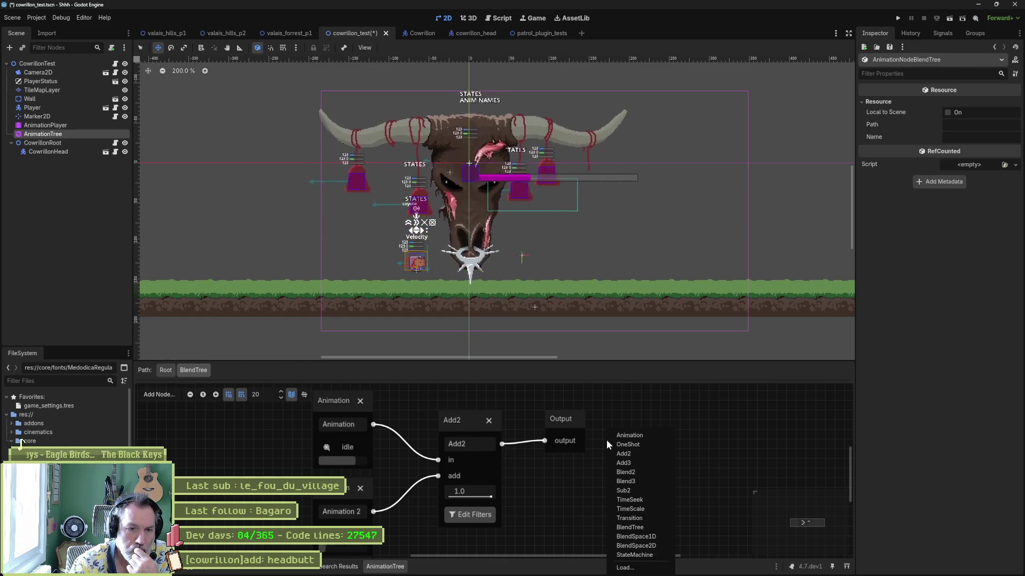
left_click(646, 519)
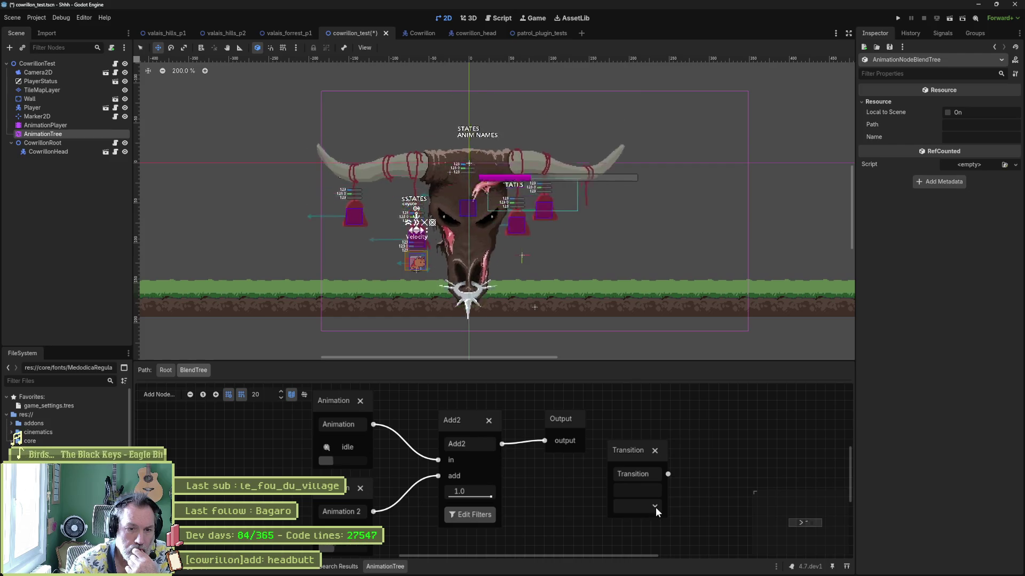
left_click(654, 452)
right_click(629, 456)
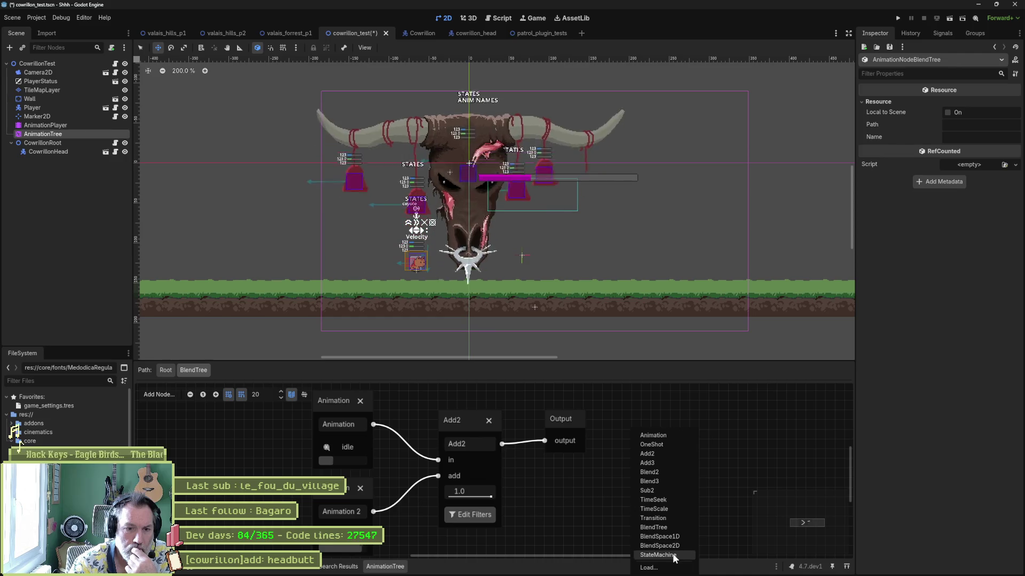
Step: Add a OneShot node with Animation 2 as shot, idle as in, feeding Output
left_click(661, 445)
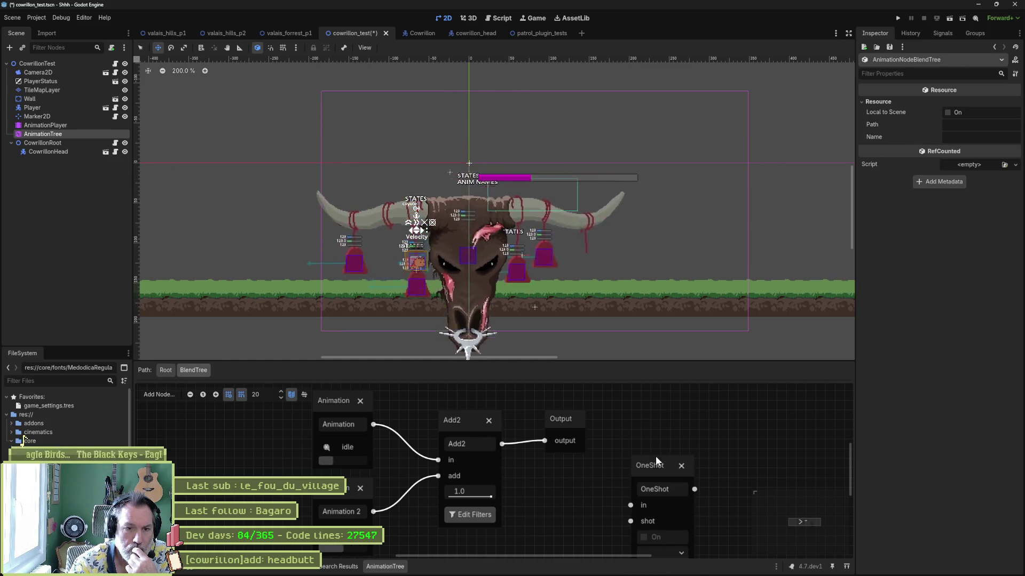
left_click(663, 434)
left_click_drag(663, 434, 663, 417)
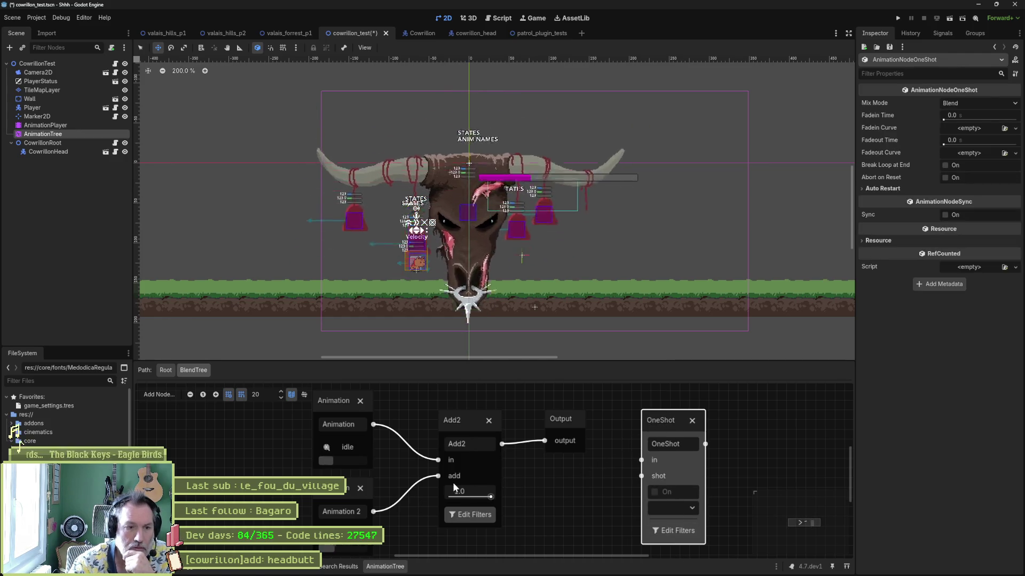
left_click_drag(437, 475, 642, 476)
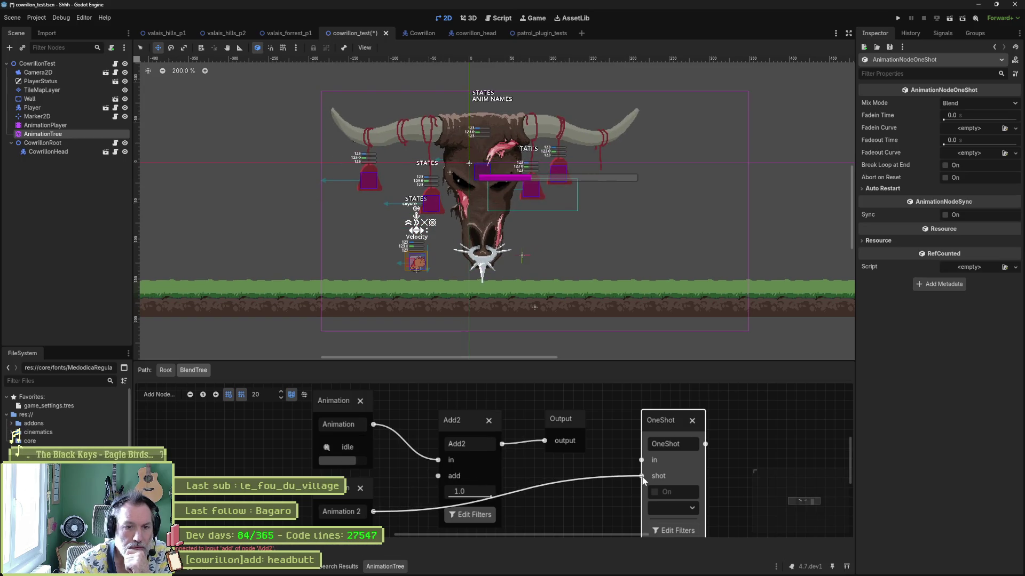
left_click_drag(438, 460, 644, 457)
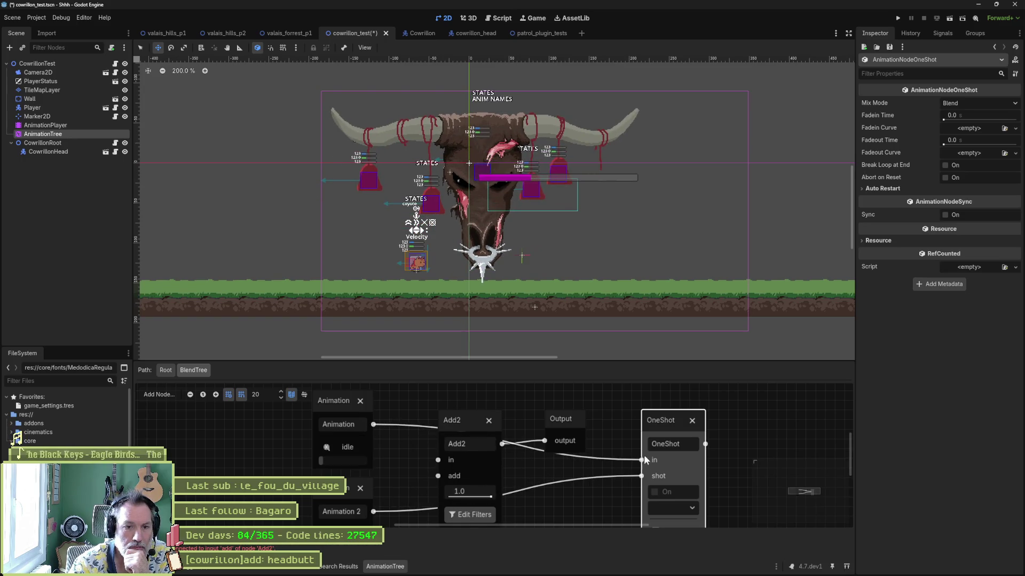
left_click_drag(673, 417, 635, 398)
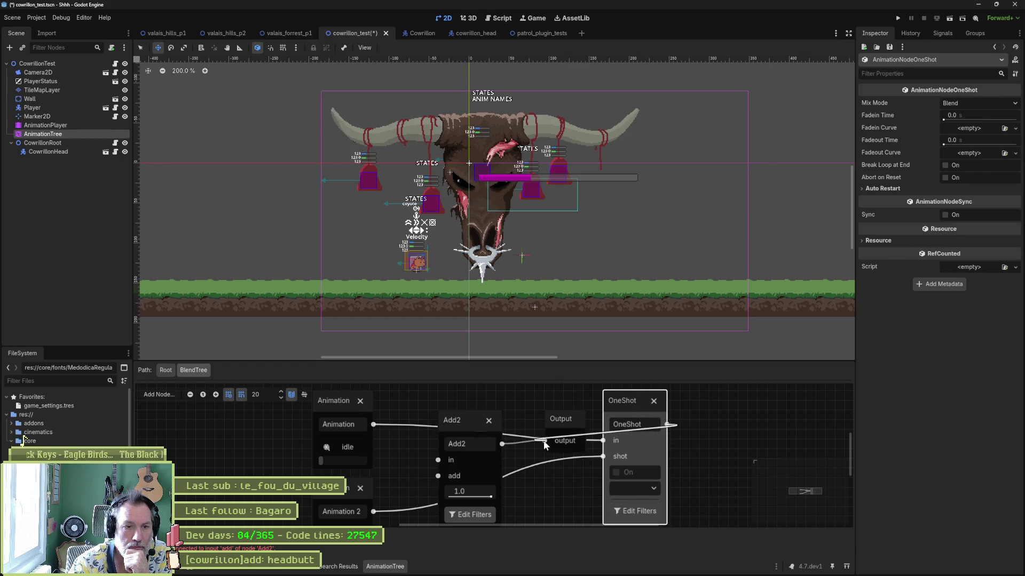
left_click_drag(558, 423, 801, 427)
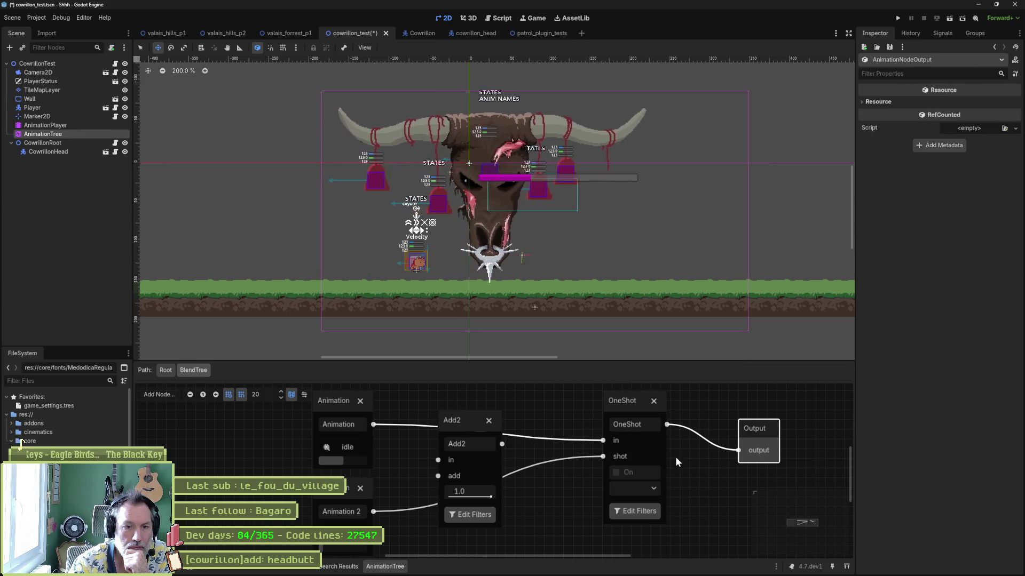
Step: Set the OneShot request to Fire, Abort, then Fire again, then delete the OneShot node
left_click(654, 487)
left_click(646, 515)
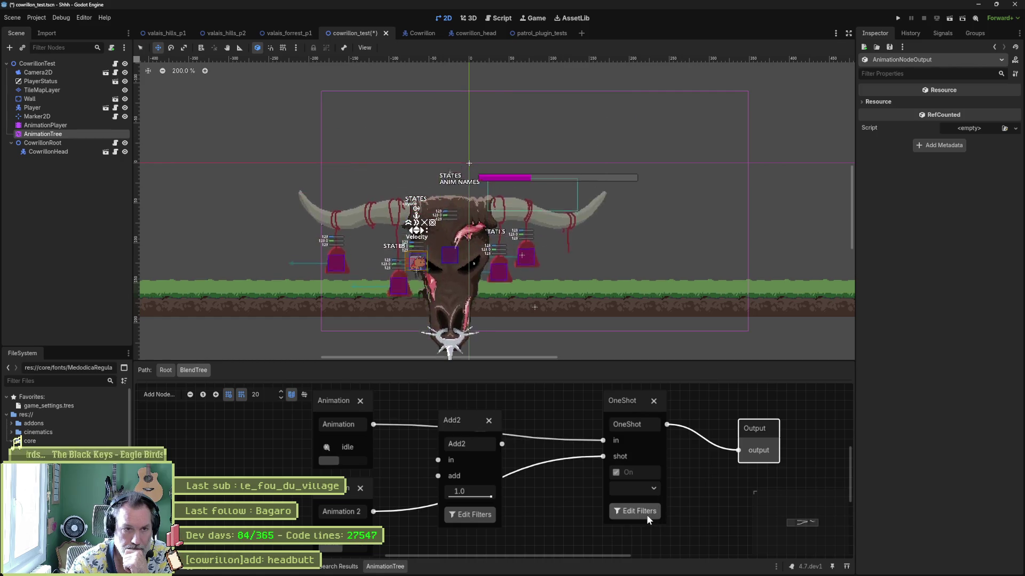
left_click(655, 488)
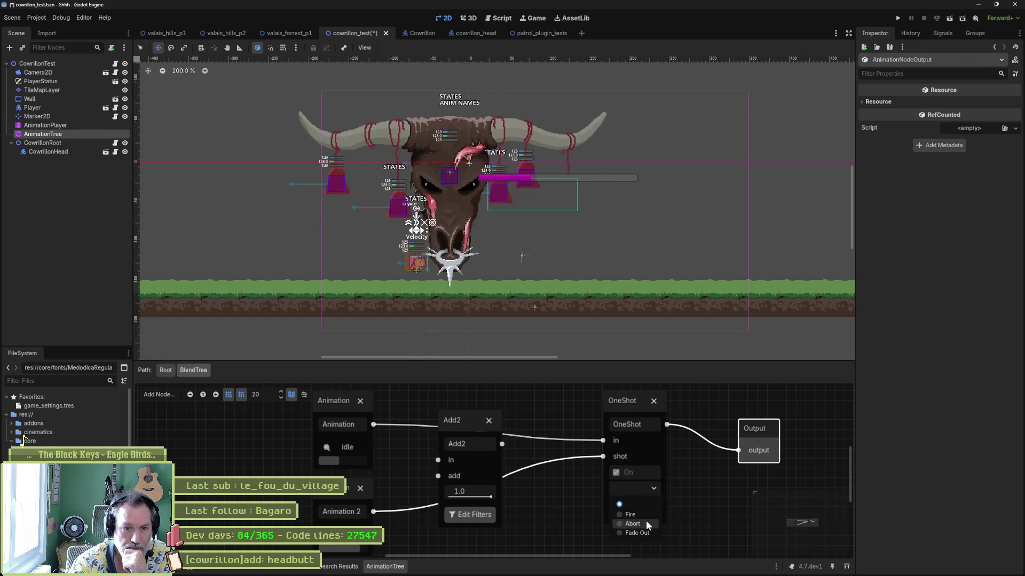
left_click(645, 521)
left_click(655, 489)
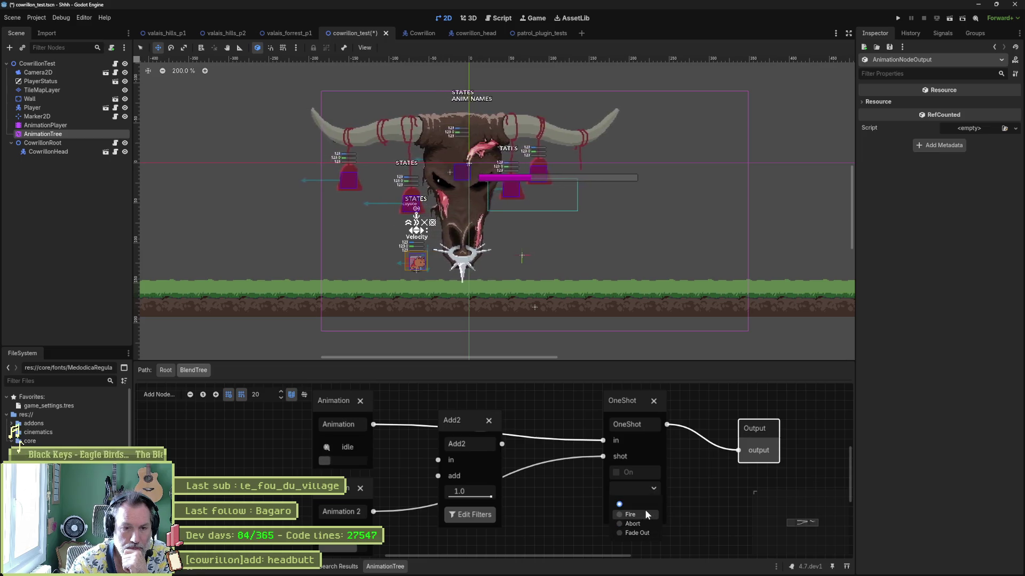
left_click(646, 513)
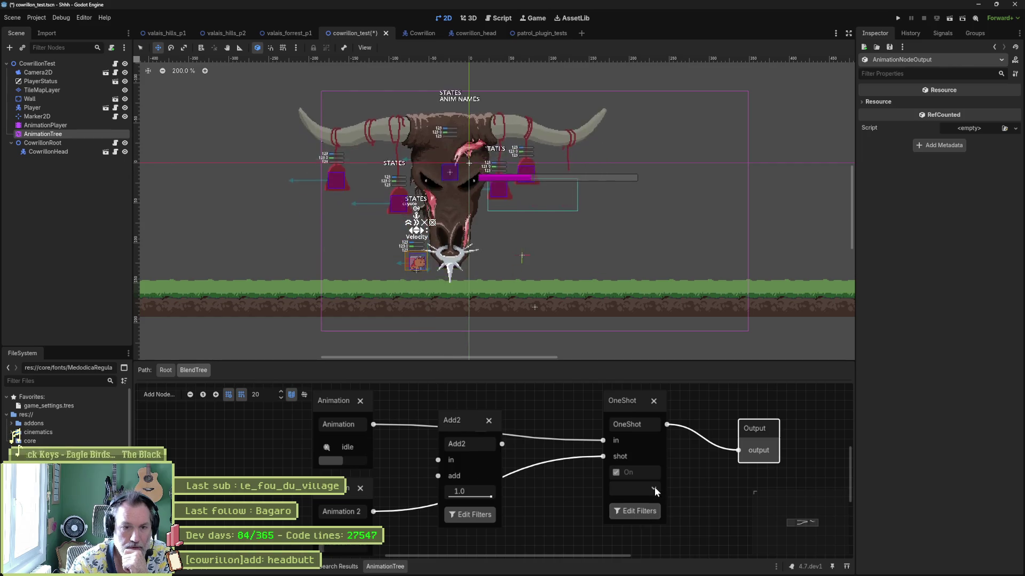
left_click(654, 400)
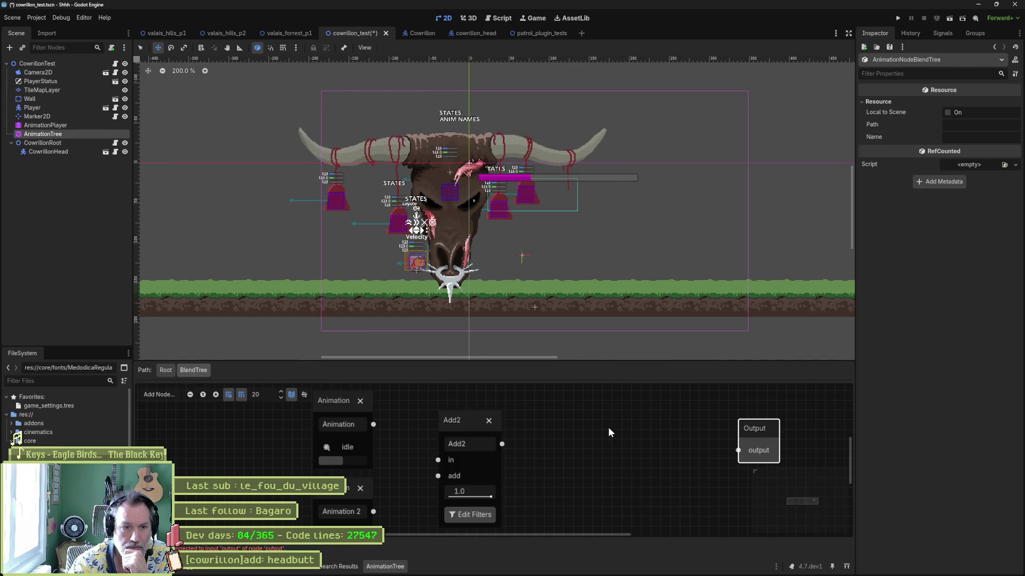